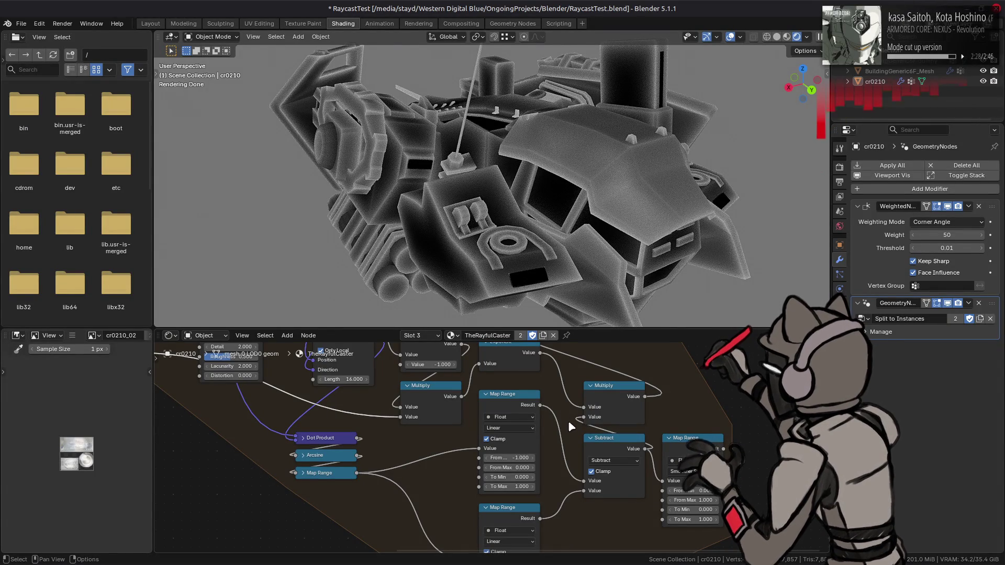
- Unlink the Map Range from Subtract, then try and undo From Min values of 0 and -1 on the lower Map Range
left_click_drag(584, 480, 639, 481)
middle_click_drag(595, 501, 545, 416)
left_click(469, 483)
type("0")
key("Return")
left_click(469, 484)
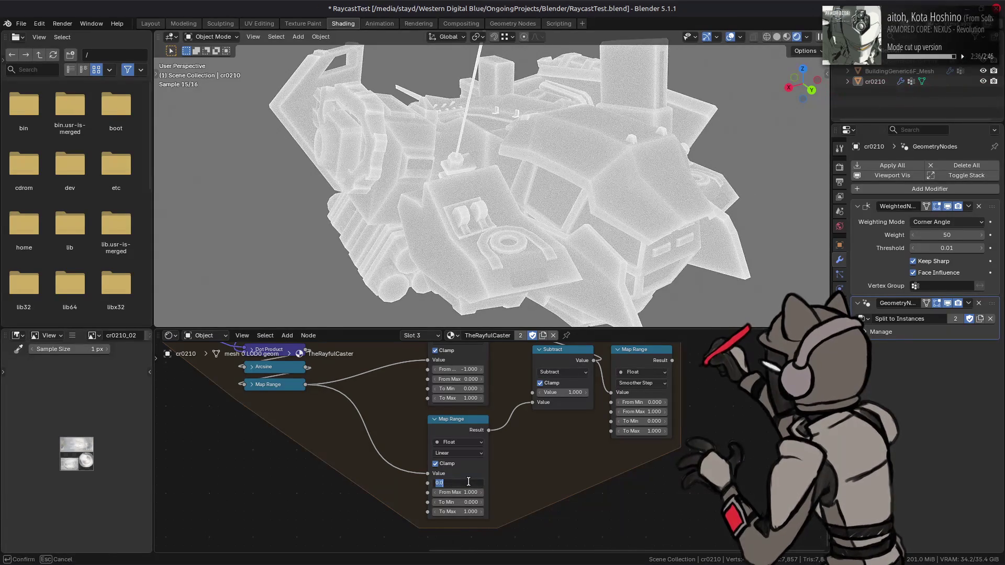
type("-1.000")
key("Return")
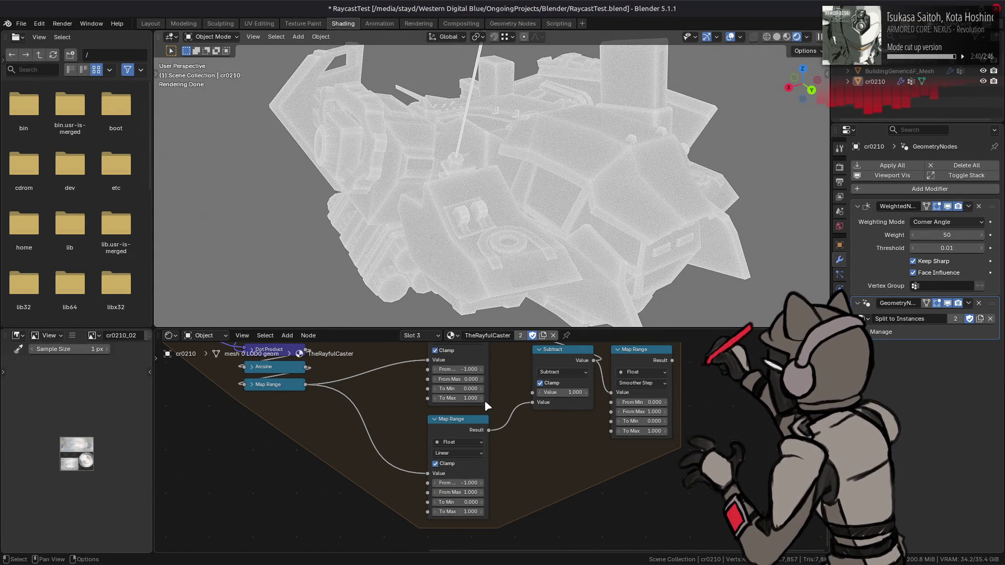
key("ctrl+z")
- Link the upper Map Range (From Min -1, From Max 0) into Subtract and the lower into Multiply
middle_click_drag(484, 417, 473, 466)
left_click_drag(476, 366, 484, 386)
left_click_drag(515, 446, 521, 442)
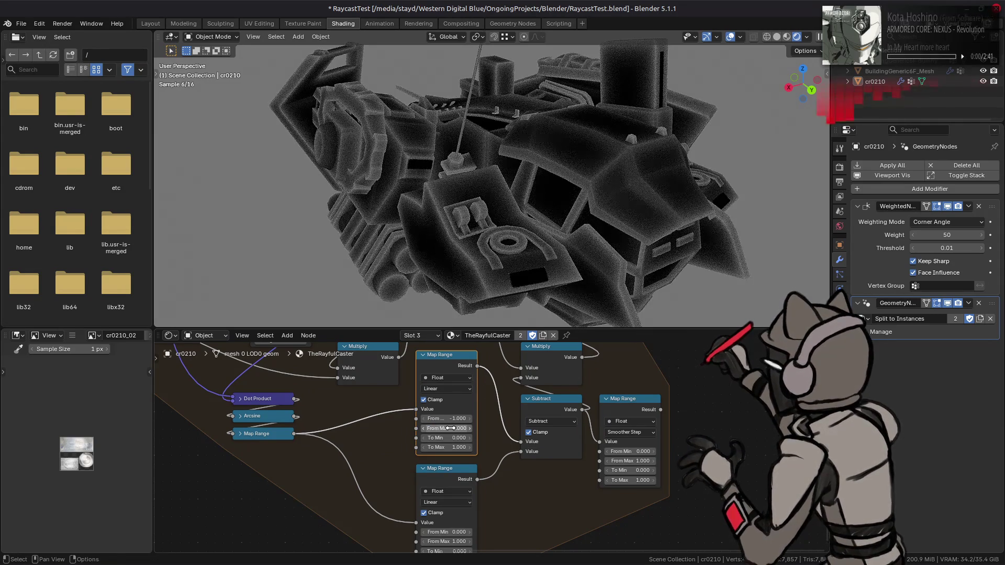
left_click(445, 419)
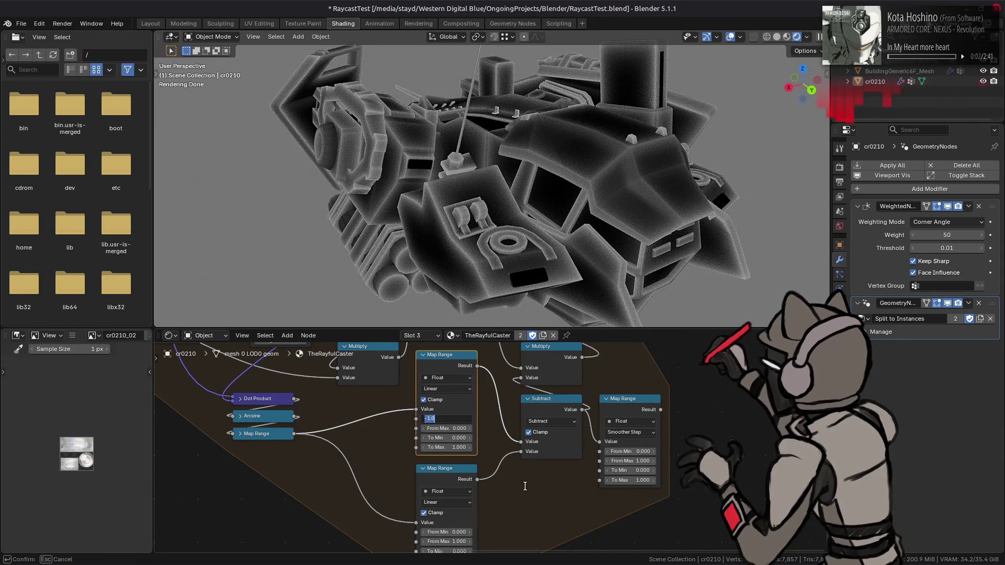
key("Return")
key("ctrl+c")
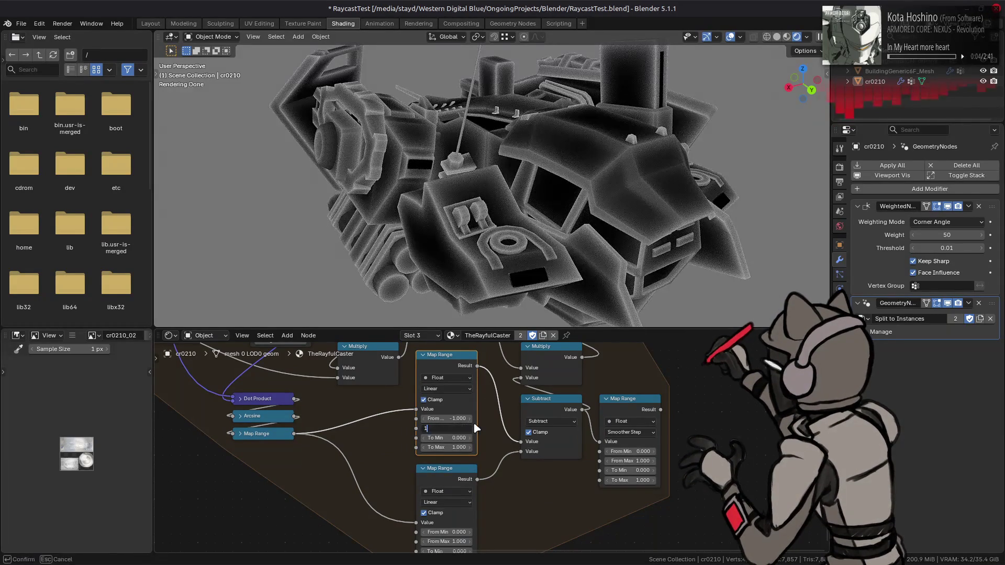
key("ctrl+v")
key("ctrl+z")
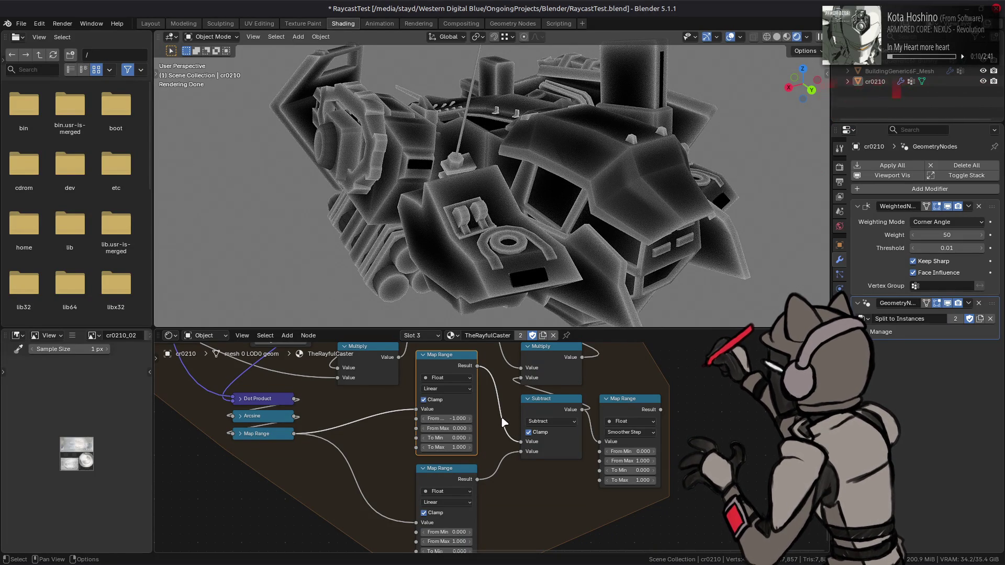
left_click_drag(477, 479, 522, 379)
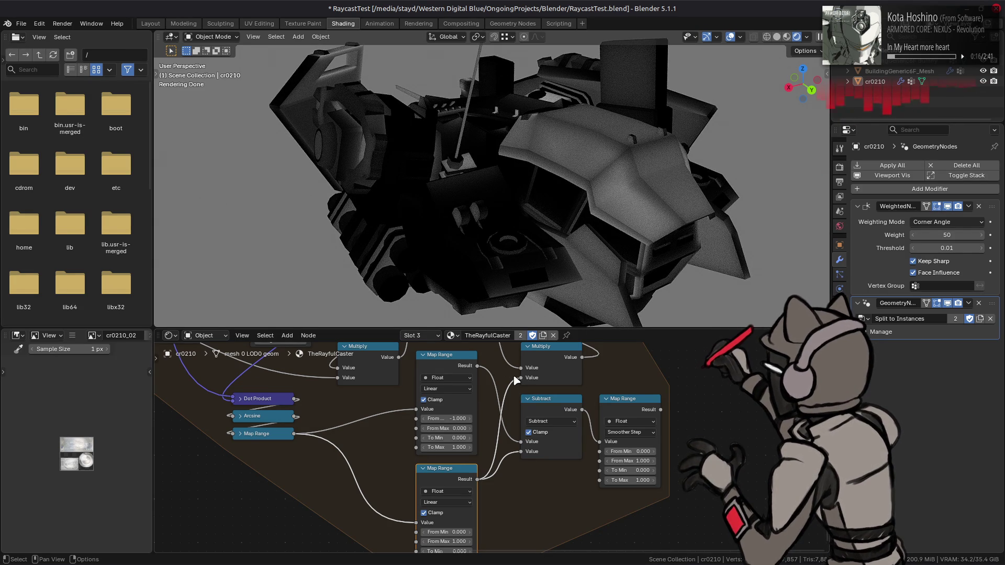
- Route the upper Map Range result into Multiply's second Value input instead of the lower one
mouse_move(442, 202)
middle_mouse_down()
mouse_move(640, 192)
mouse_move(559, 212)
middle_mouse_up()
scroll(559, 212, "up", 4)
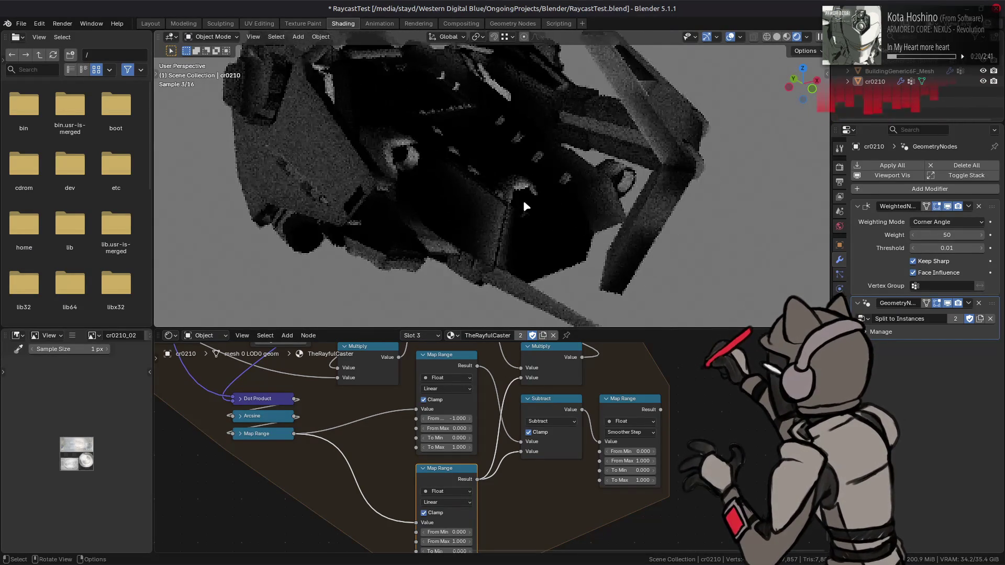
left_click_drag(477, 366, 526, 380)
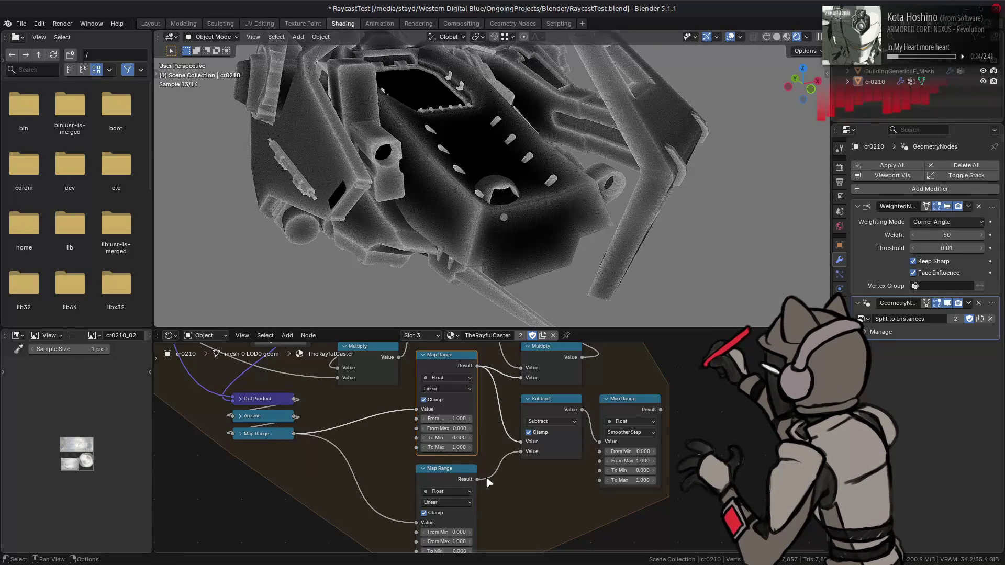
left_click(555, 404)
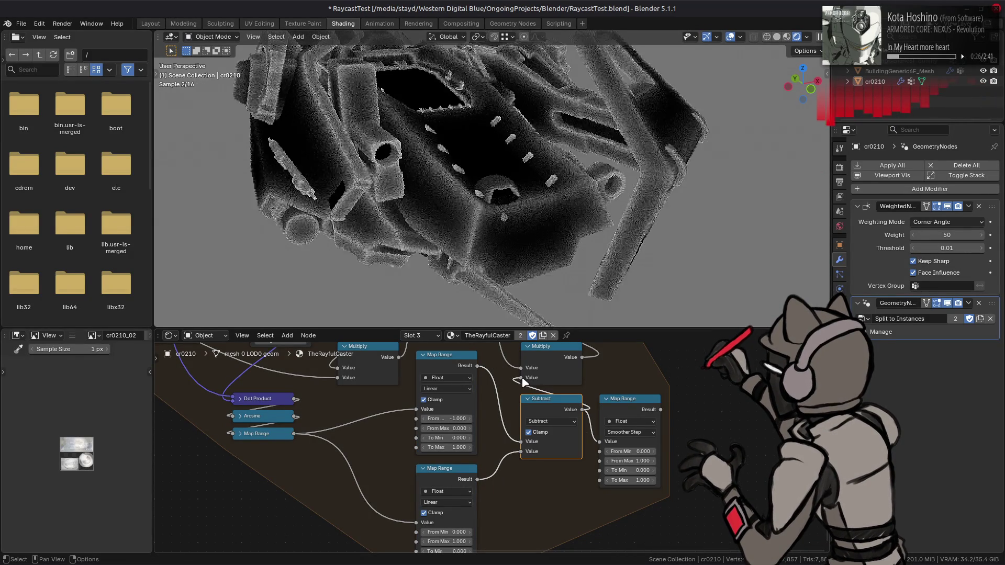
middle_click_drag(509, 239, 515, 209)
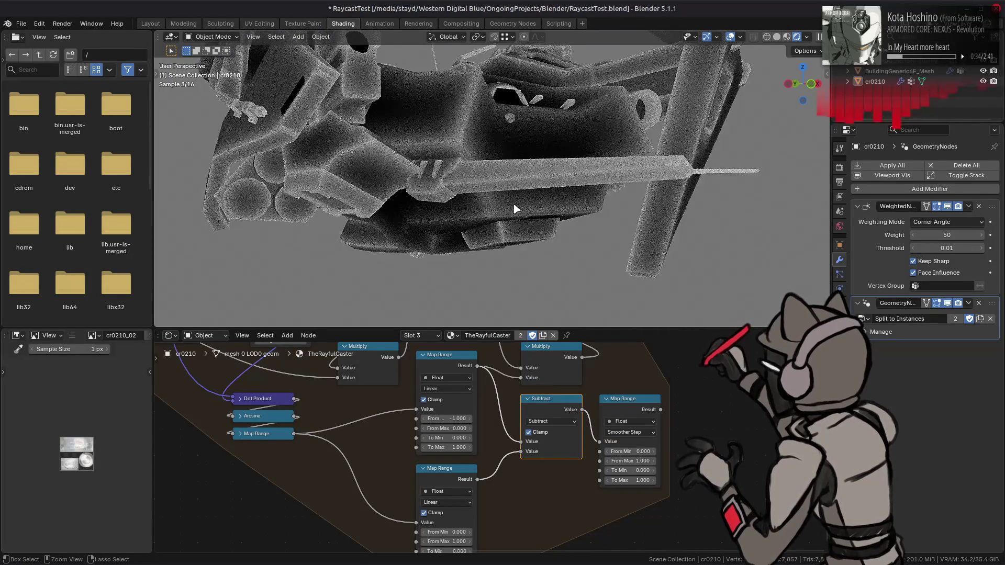
- Link a Geometry node output toward the Dot Product node
middle_click_drag(314, 356, 399, 429)
mouse_move(421, 345)
middle_mouse_down()
mouse_move(491, 376)
mouse_move(489, 364)
middle_mouse_up()
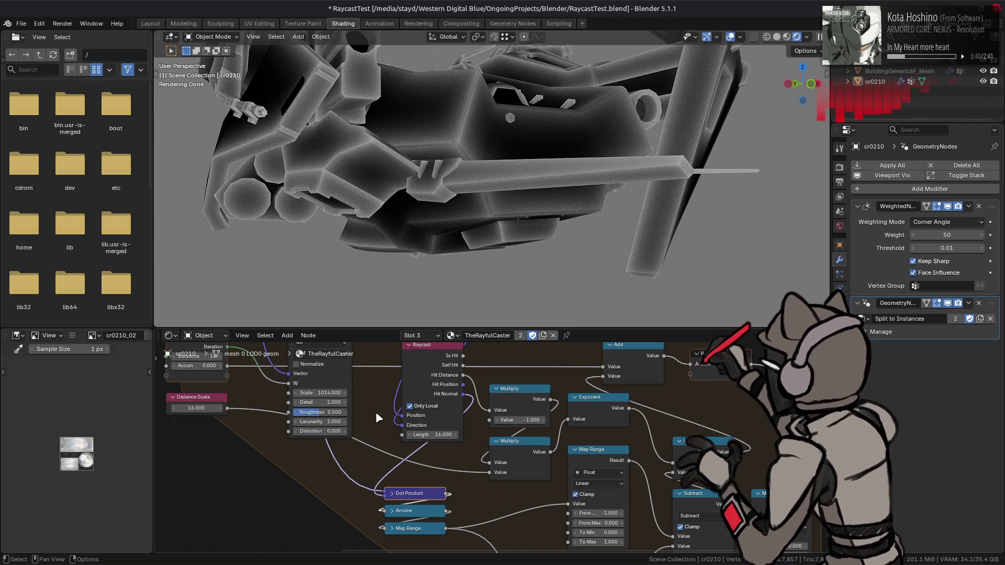
middle_click_drag(377, 414, 479, 404)
mouse_move(321, 423)
left_mouse_down()
mouse_move(361, 524)
mouse_move(419, 539)
mouse_move(450, 534)
mouse_move(491, 432)
mouse_move(482, 431)
left_mouse_up()
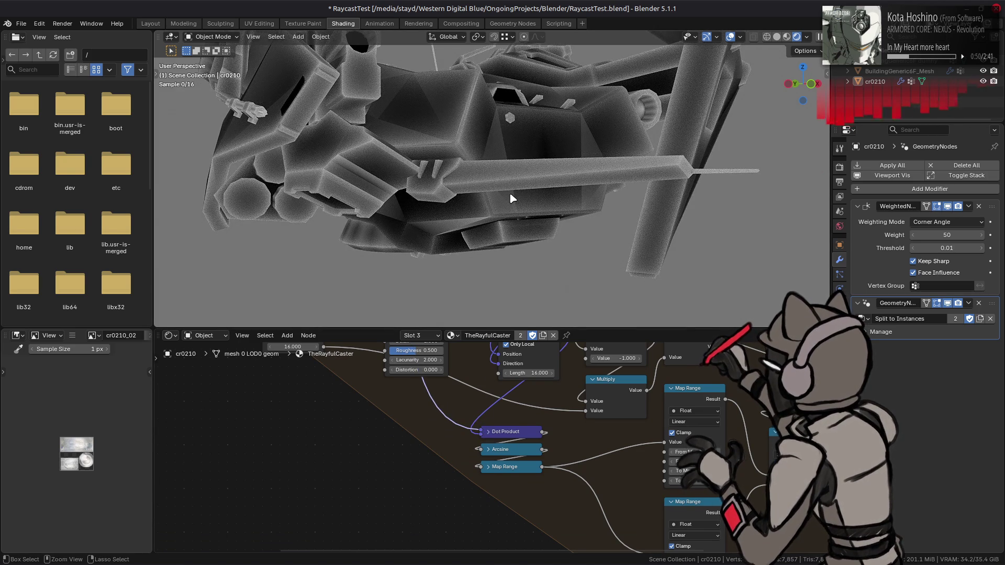
- Uncheck Only Local on the Raycast node
middle_click_drag(477, 398, 361, 506)
left_click(405, 456)
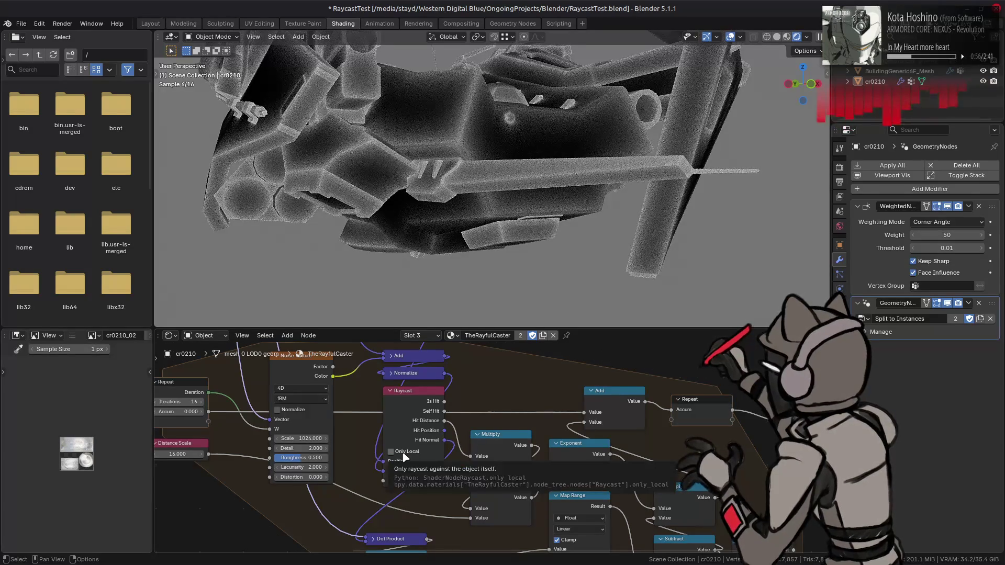
middle_click_drag(404, 457, 410, 389)
mouse_move(412, 433)
middle_mouse_down()
mouse_move(384, 370)
mouse_move(372, 430)
middle_mouse_up()
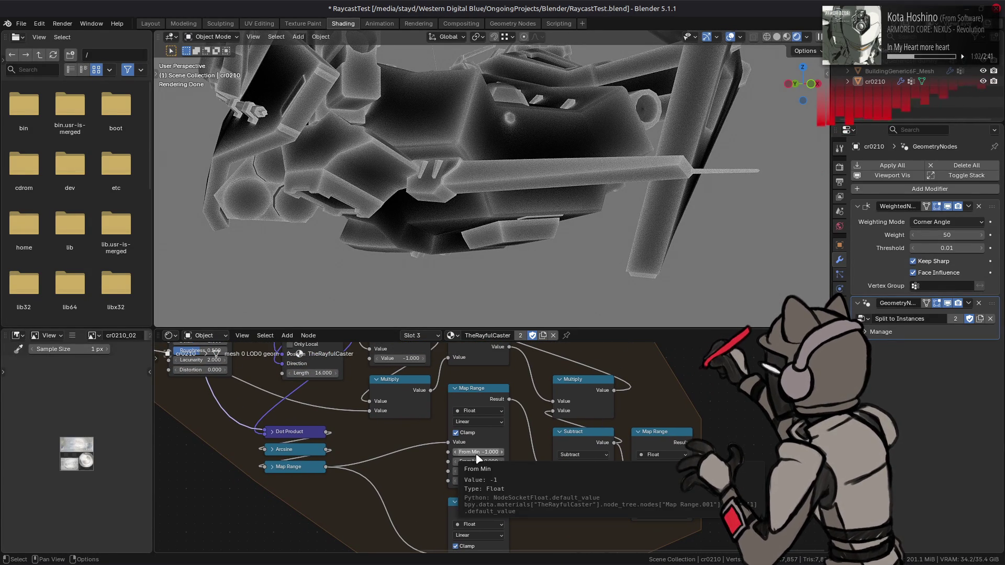
- Test Map Range From Min -0.1 and From Max 1, then revert to -1 and 0
left_click(475, 453)
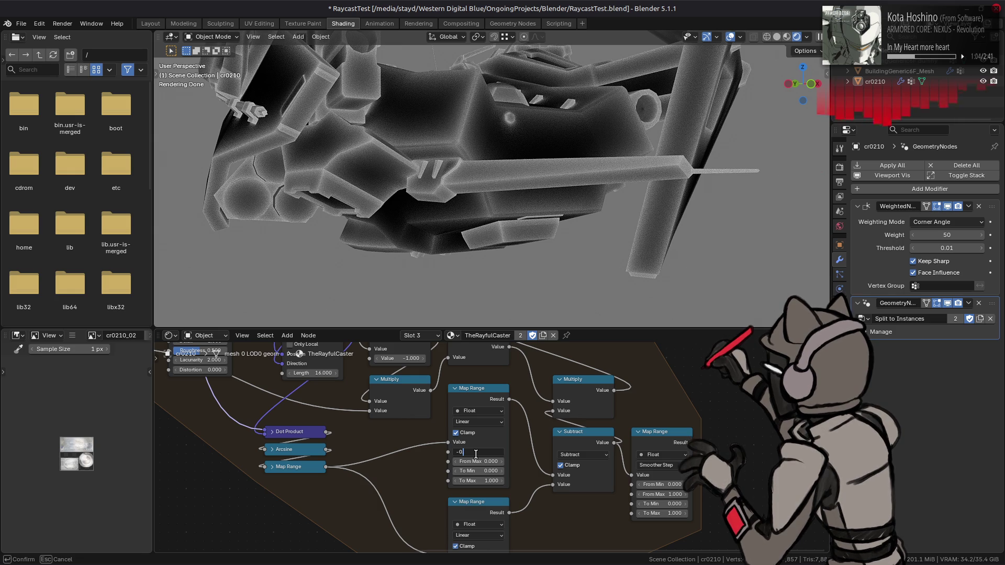
key("Escape")
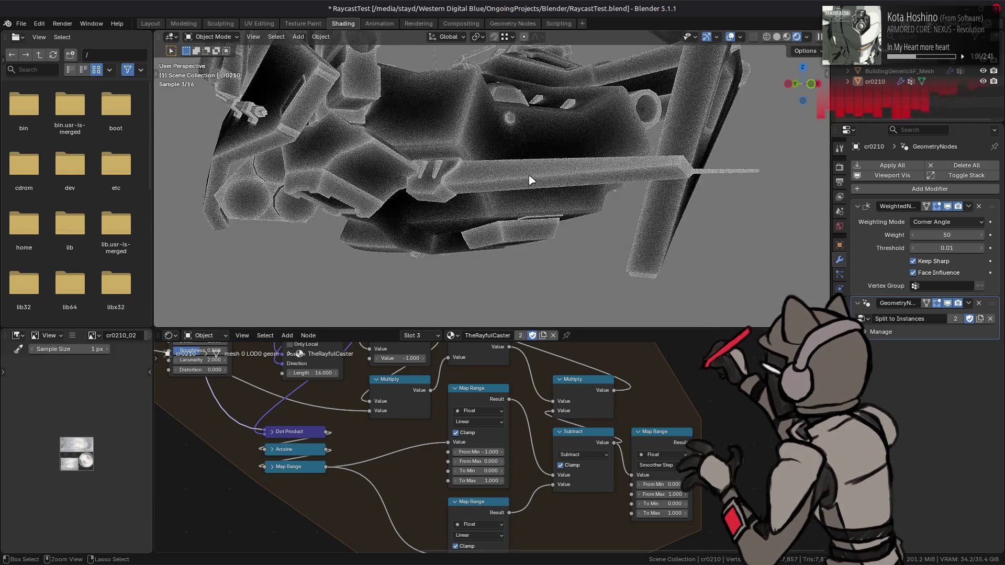
key("ctrl+z")
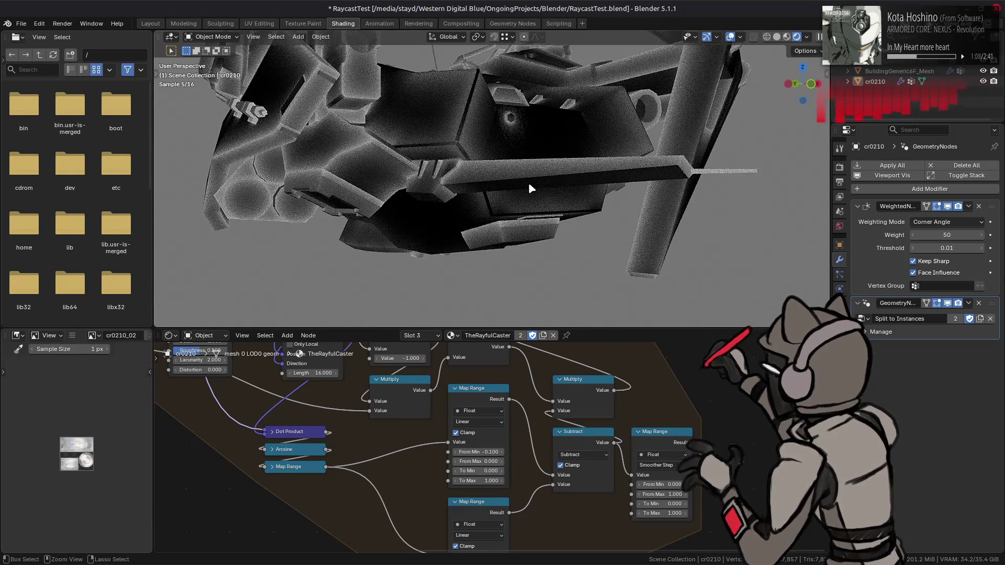
key("ctrl+shift+z")
left_click(486, 461)
type("1")
key("Return")
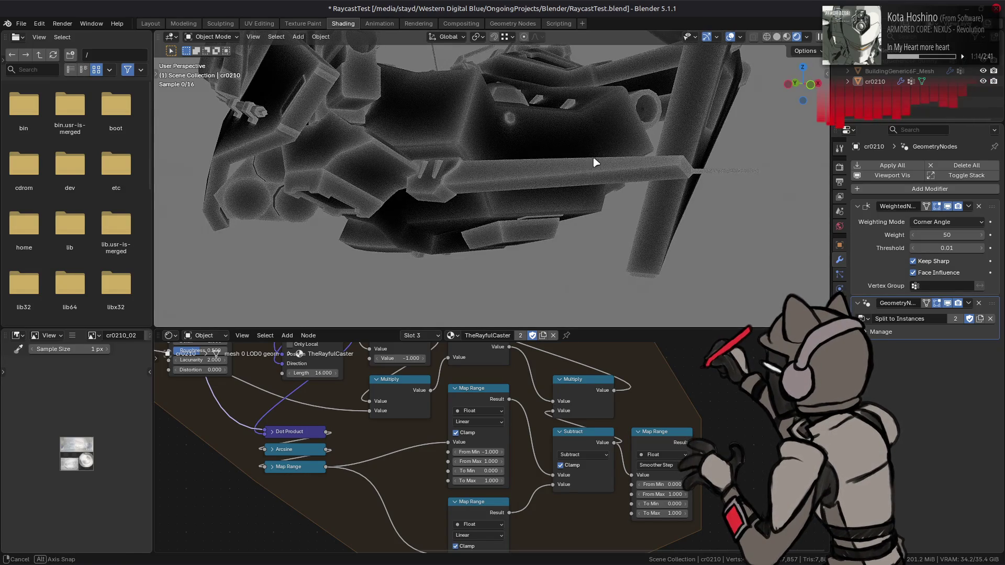
scroll(581, 188, "up", 5)
key("ctrl+z")
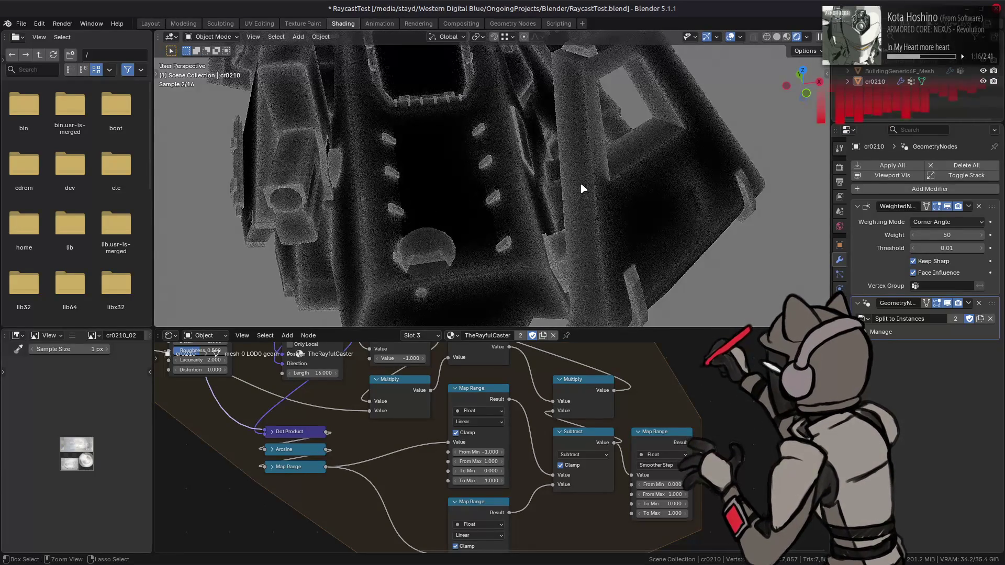
- Turn the Raycast's Only Local option back on
mouse_move(562, 455)
middle_mouse_down()
mouse_move(574, 384)
mouse_move(599, 451)
middle_mouse_up()
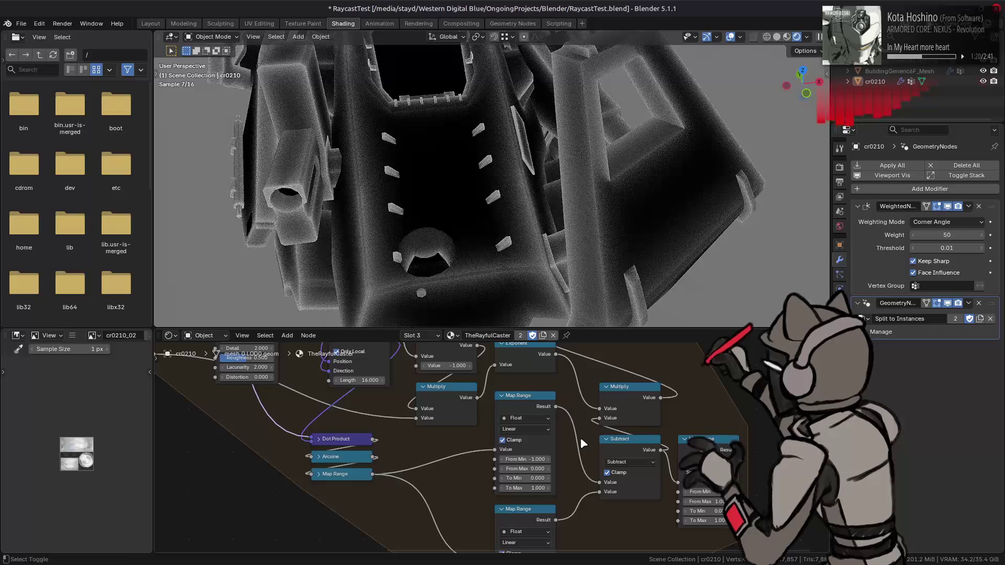
middle_click_drag(580, 437, 587, 463)
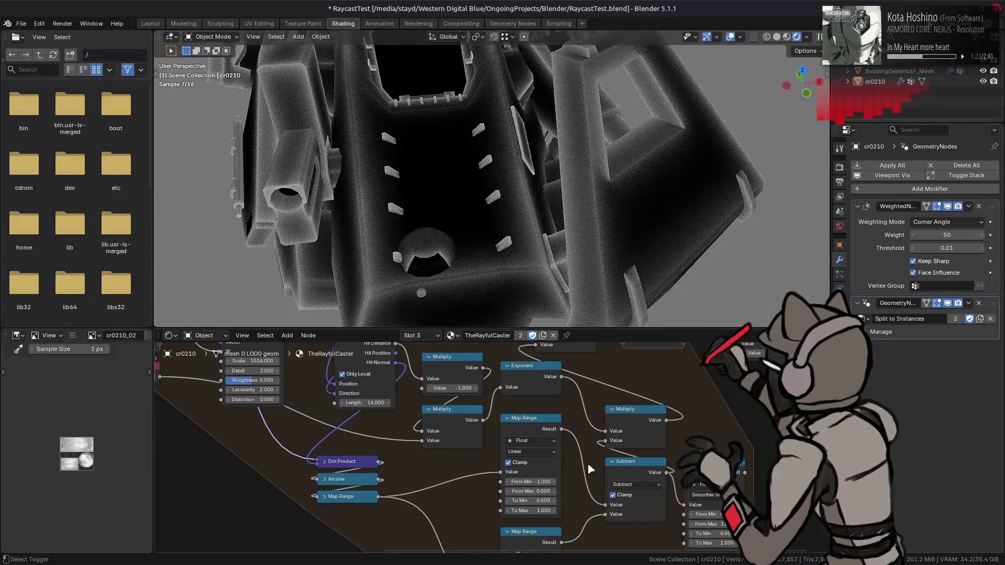
key("ctrl+z")
mouse_move(579, 155)
middle_mouse_down()
mouse_move(576, 174)
mouse_move(583, 138)
mouse_move(592, 199)
mouse_move(571, 216)
middle_mouse_up()
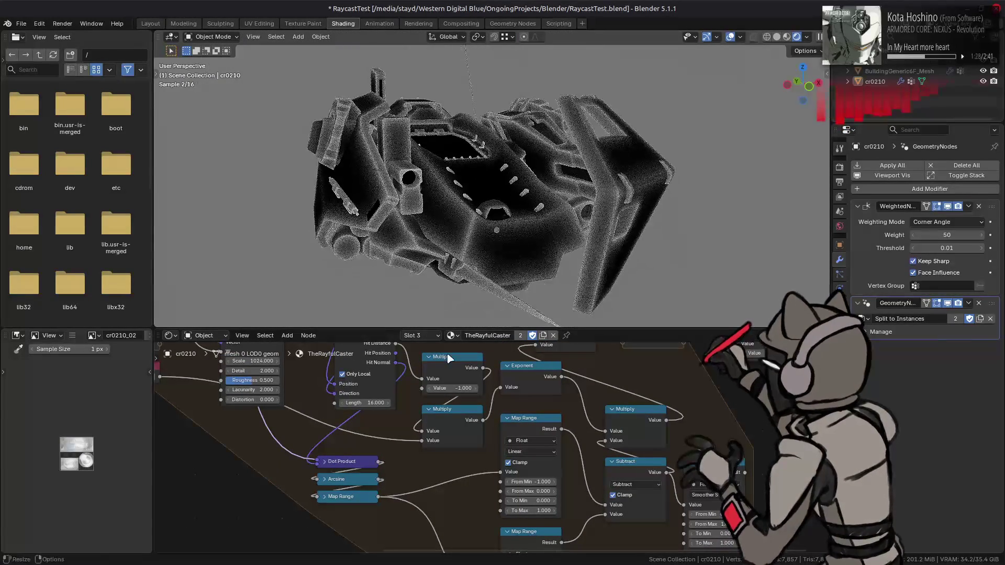
- Set the Distance Scale value to 128
middle_click_drag(316, 434, 391, 498)
left_click(209, 438)
type("128")
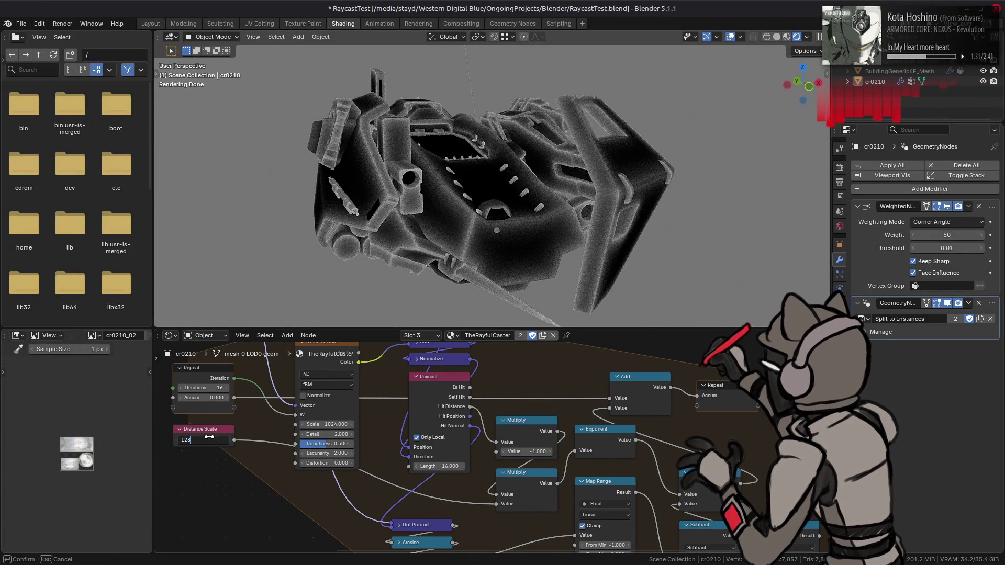
key("Return")
mouse_move(471, 241)
middle_mouse_down()
mouse_move(512, 224)
mouse_move(589, 221)
mouse_move(563, 172)
middle_mouse_up()
- Connect the Map Range result to Multiply's second input, giving white outlines on black
mouse_move(617, 494)
middle_mouse_down()
mouse_move(420, 363)
mouse_move(478, 407)
middle_mouse_up()
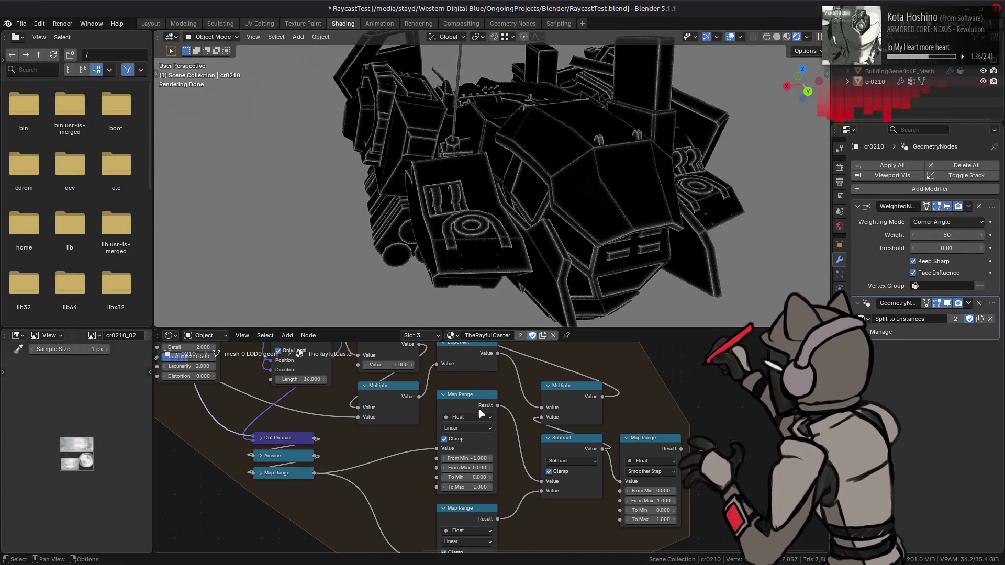
left_click_drag(499, 407, 543, 417)
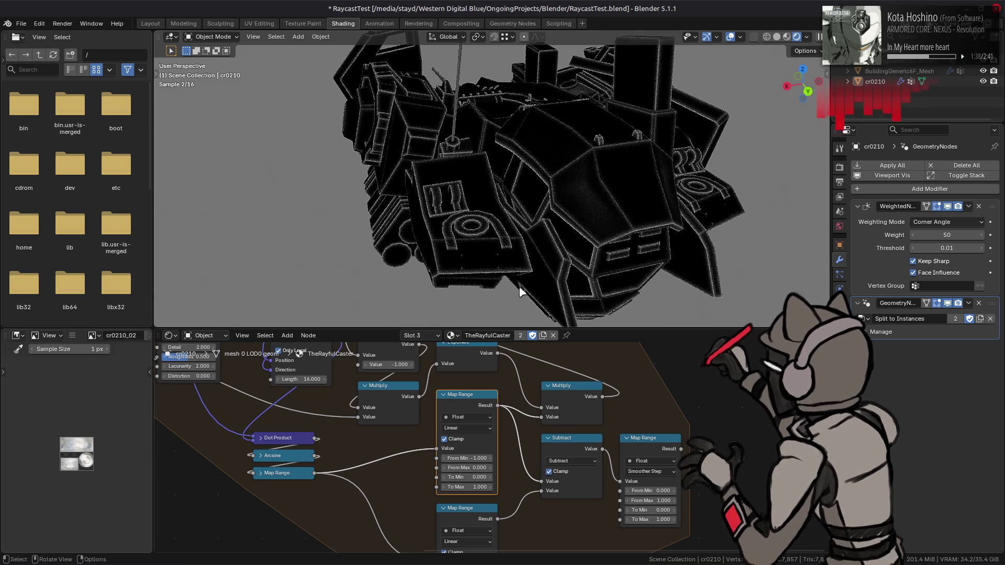
scroll(545, 261, "up", 2)
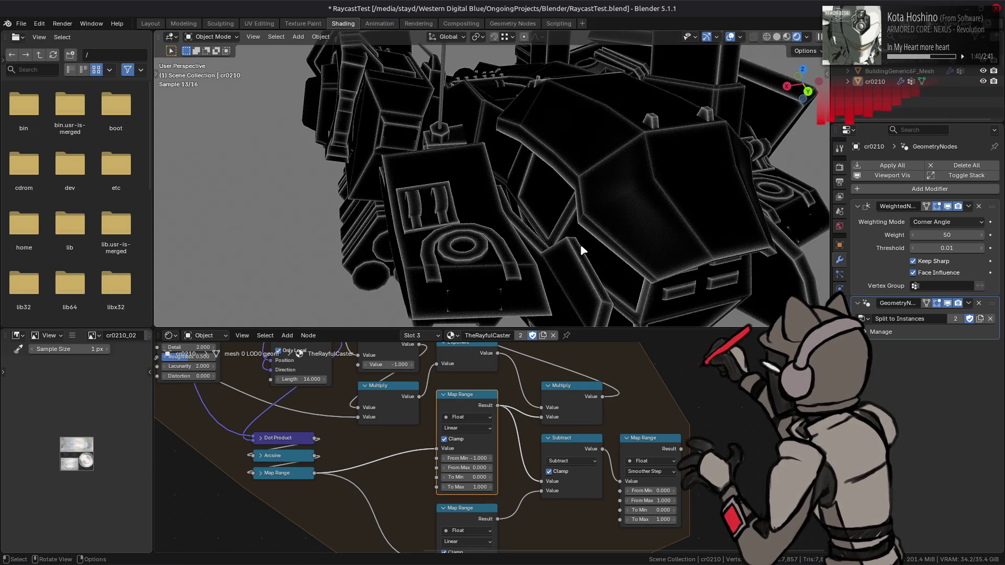
mouse_move(580, 243)
middle_mouse_down("shift")
mouse_move(526, 227)
mouse_move(540, 232)
middle_mouse_up("shift")
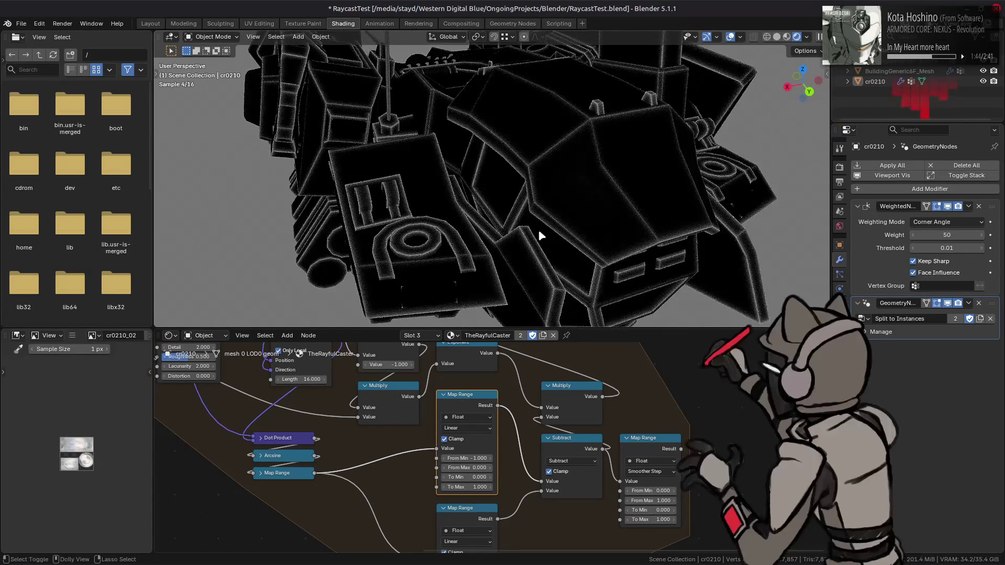
scroll(538, 231, "up", 3)
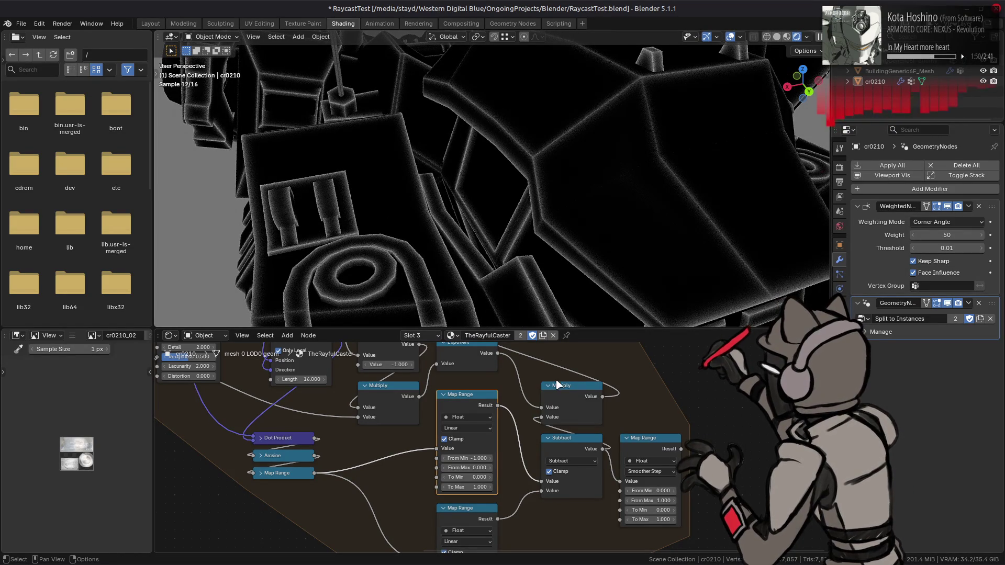
scroll(602, 428, "up", 5)
scroll(602, 428, "right", 4)
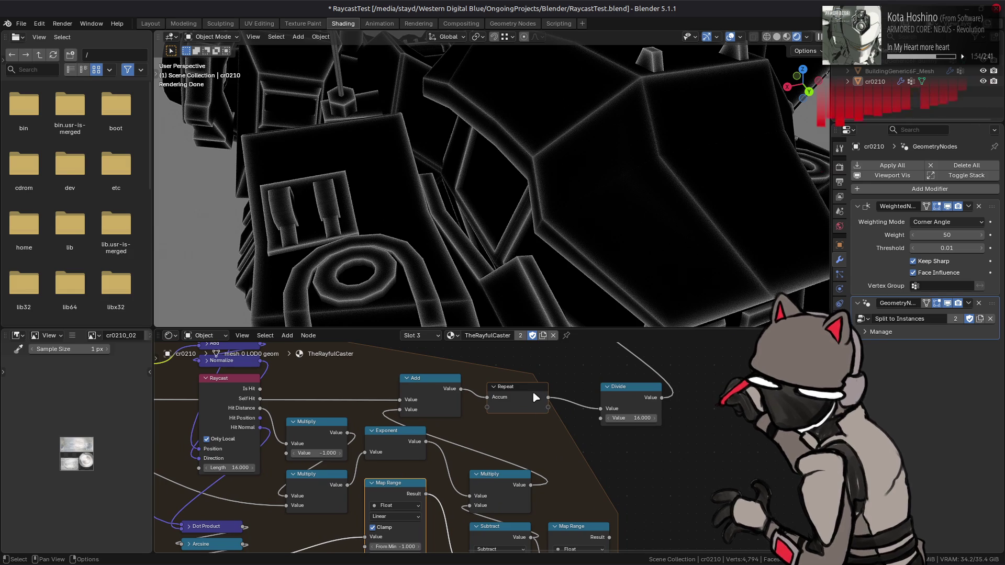
- Add two more accumulator items to the Repeat node
scroll(517, 441, "down", 1)
left_click(538, 377)
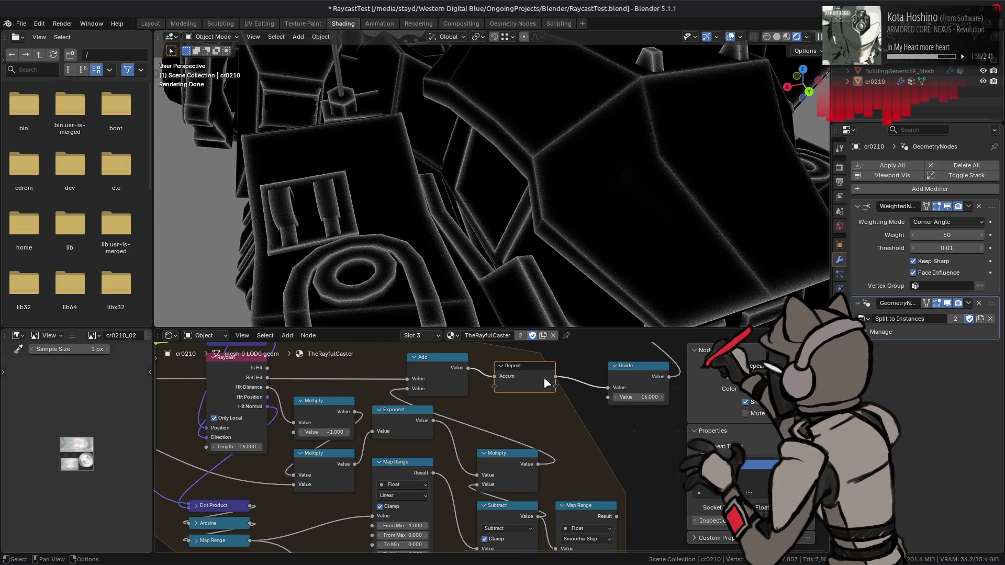
double_click(809, 462)
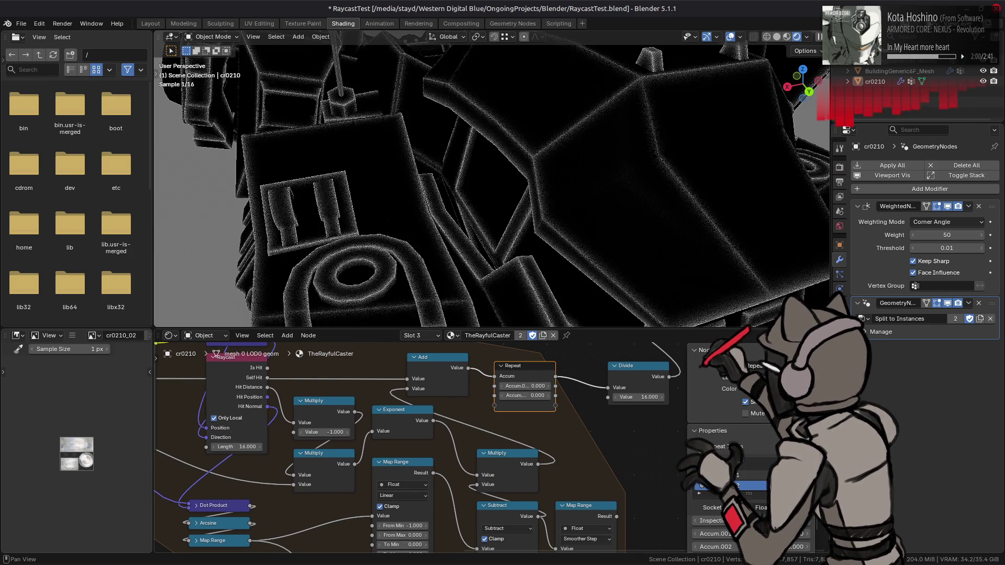
middle_click_drag(520, 459, 517, 422)
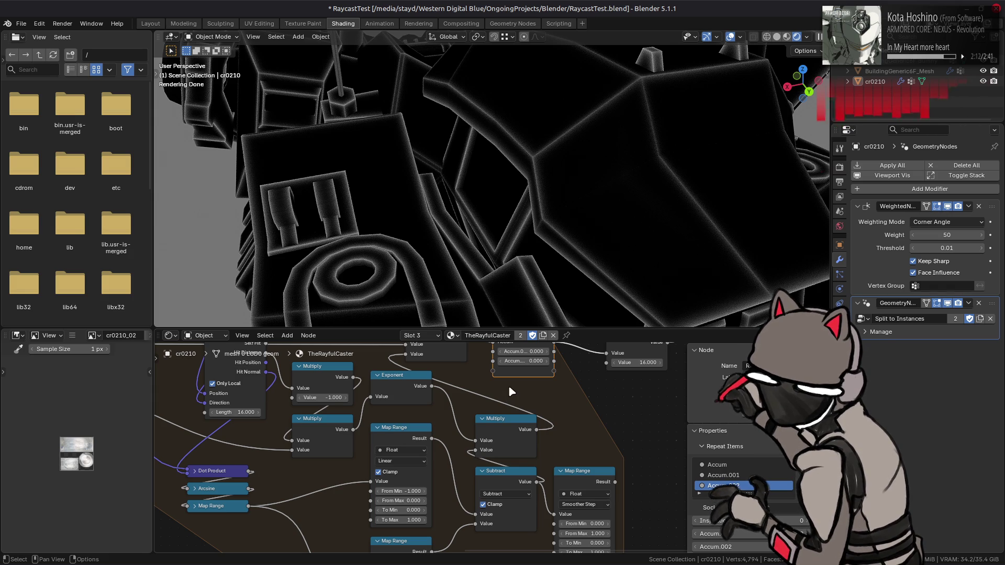
- Try Distance Scale values of 16, 32, then 4, comparing the outline render
middle_click_drag(264, 427, 479, 431)
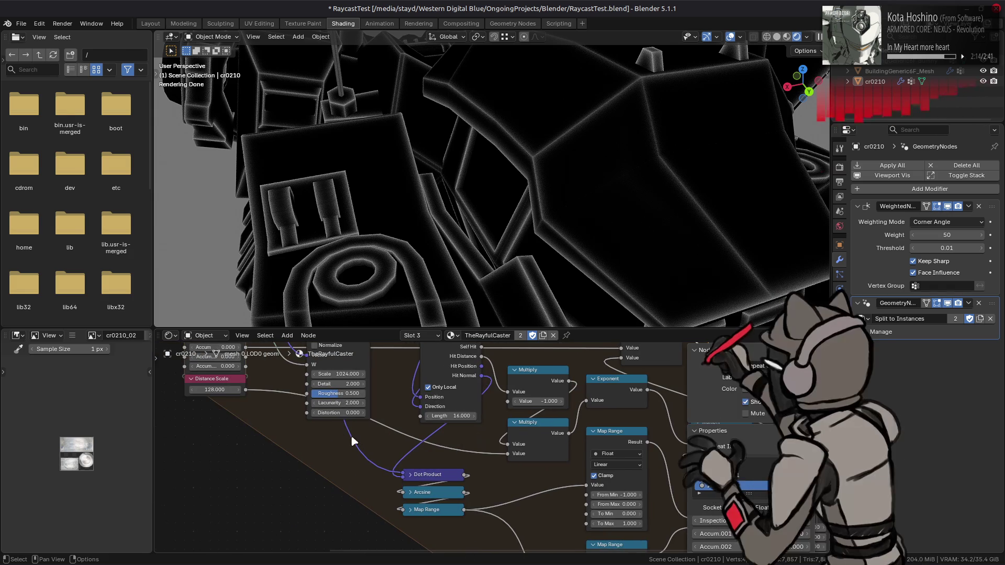
double_click(215, 391)
type("16")
key("Return")
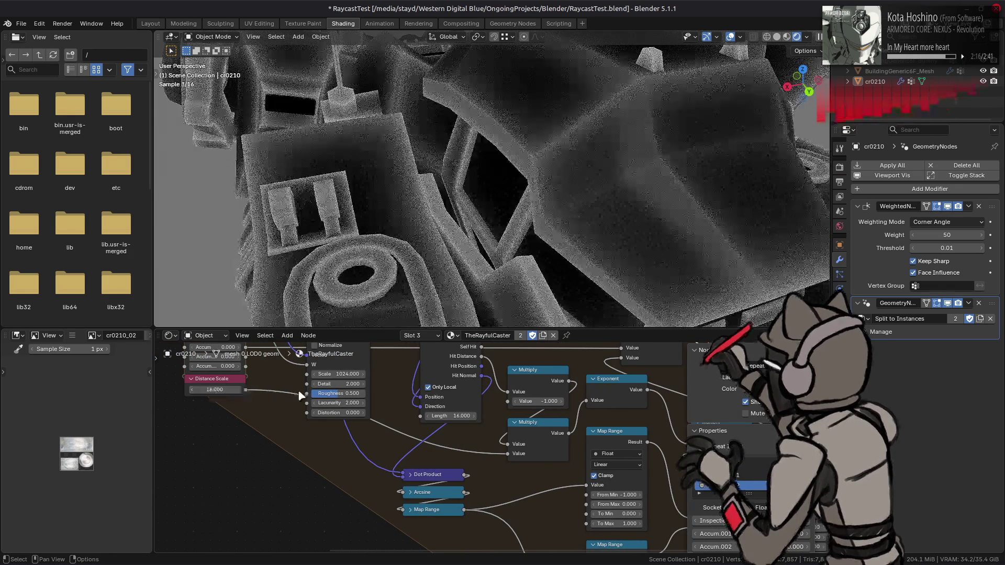
middle_click_drag(211, 388, 226, 396)
double_click(226, 396)
type("32")
key("Return")
double_click(226, 397)
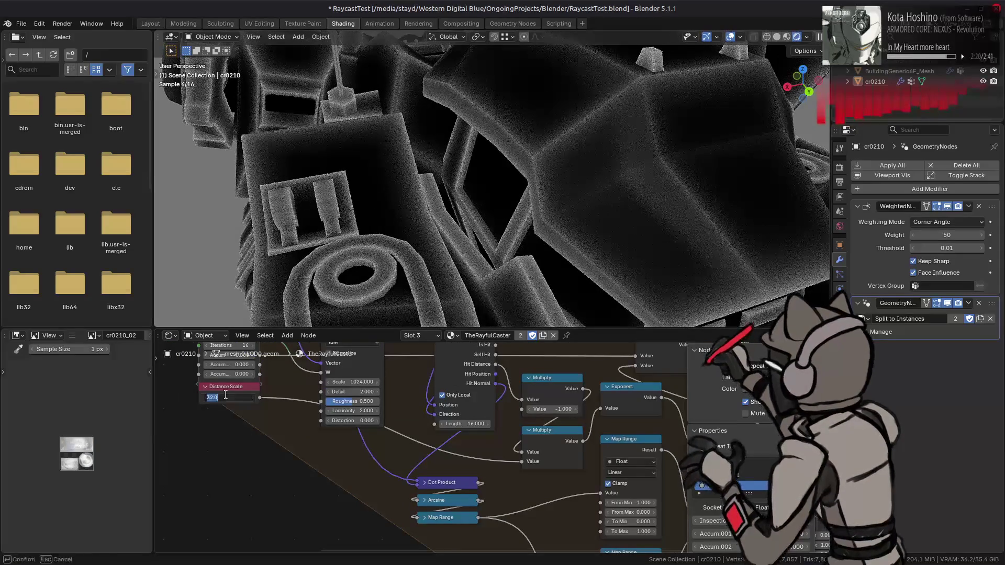
type("4")
key("Return")
middle_click_drag(521, 425, 297, 402)
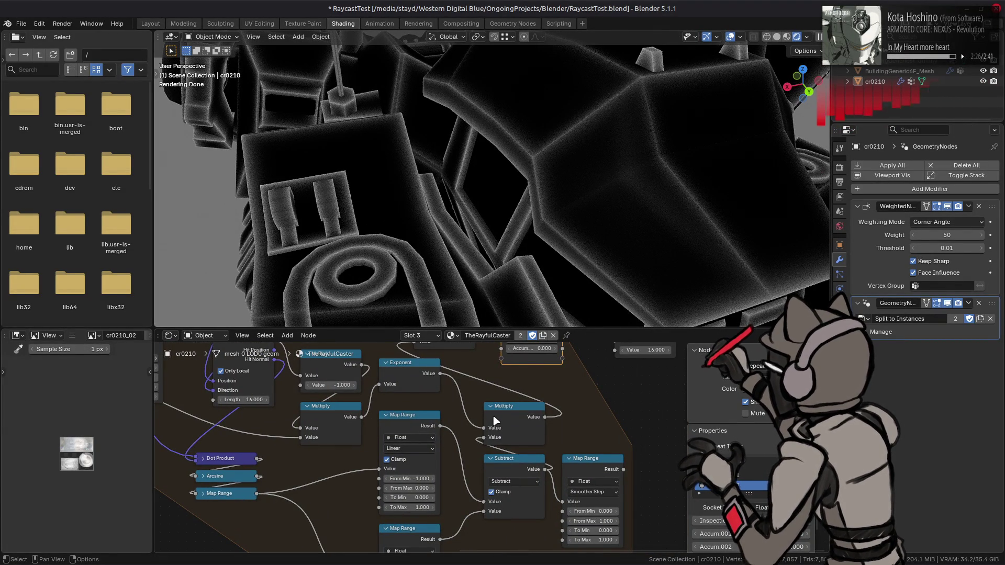
mouse_move(495, 420)
middle_mouse_down()
mouse_move(456, 465)
mouse_move(464, 439)
middle_mouse_up()
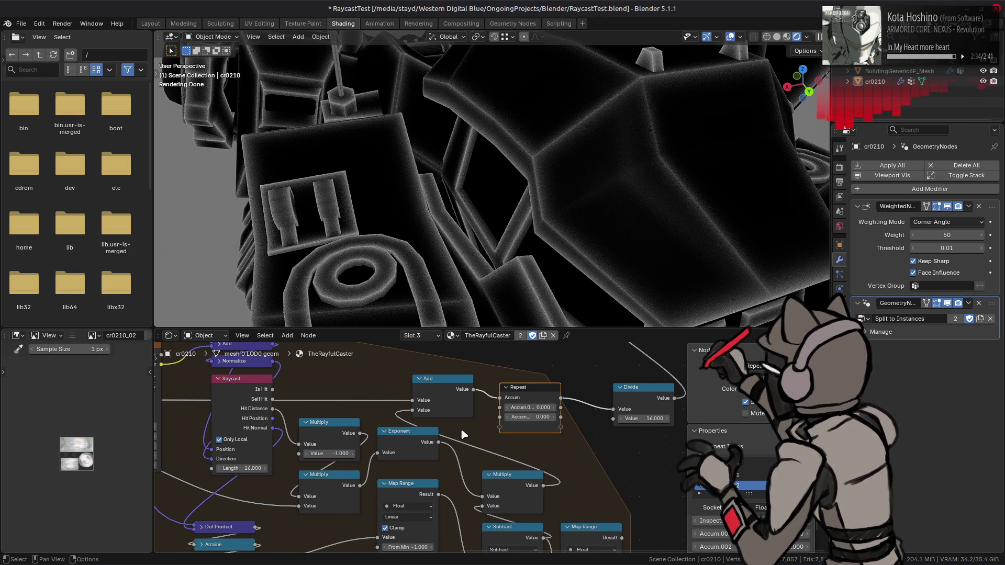
- Collapse the Add node, move it right, and duplicate it into three stacked Add nodes
scroll(461, 429, "down", 1)
mouse_move(460, 428)
middle_mouse_down()
mouse_move(403, 409)
mouse_move(426, 381)
middle_mouse_up()
left_click(398, 362)
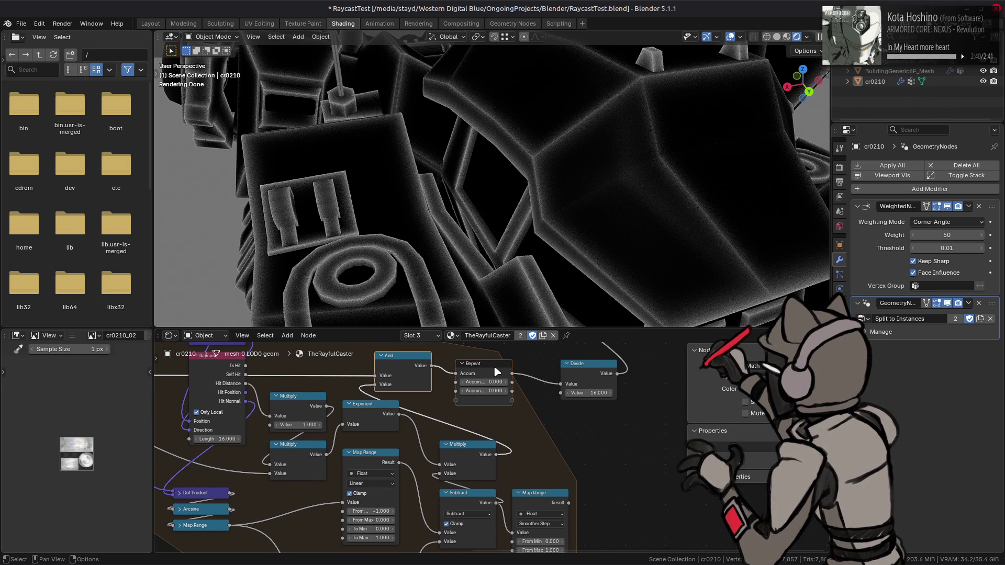
middle_click_drag(371, 354, 365, 362)
key("h")
key("g")
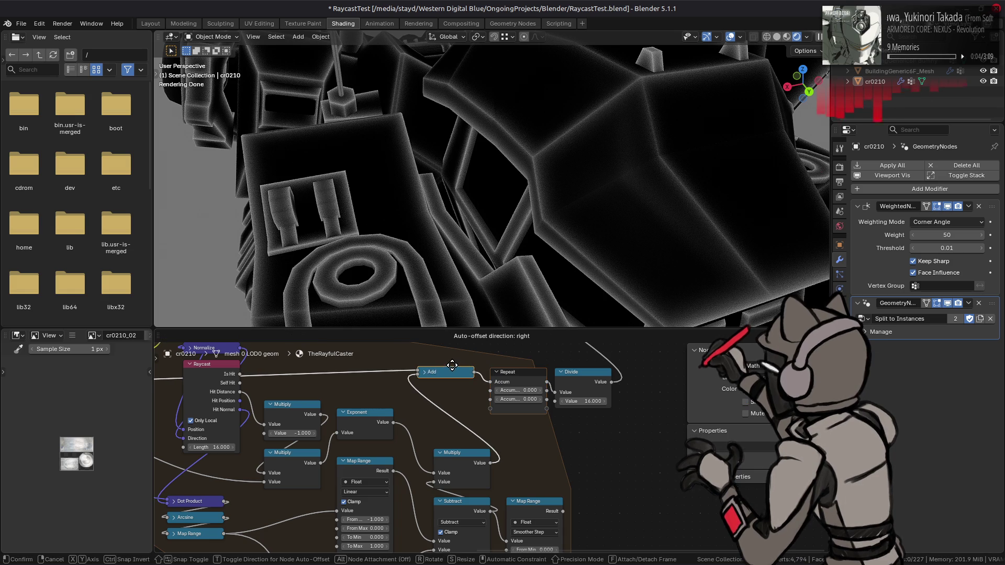
left_click(444, 371)
key("shift+d")
left_click(445, 387)
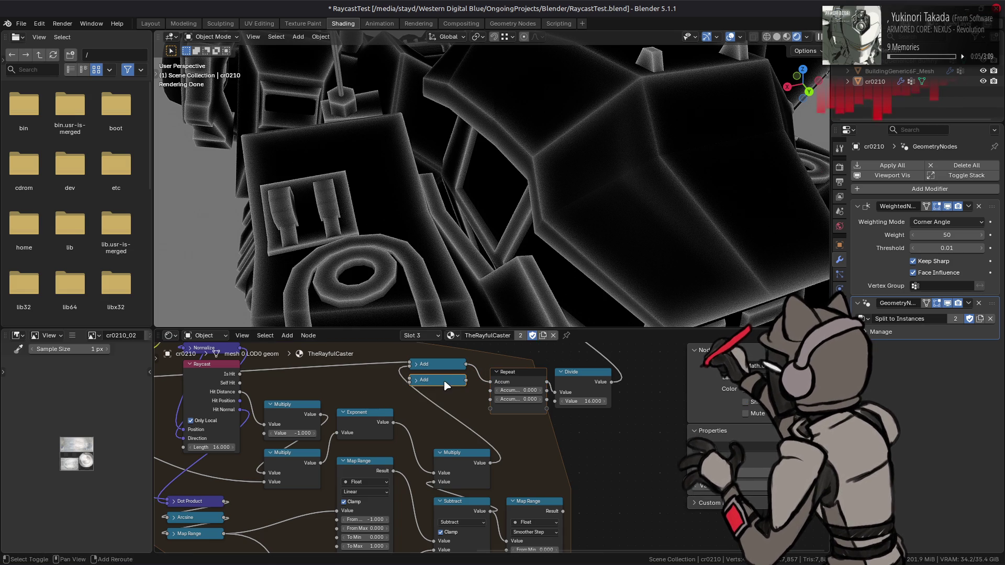
key("shift+d")
left_click(445, 404)
- Connect Repeat accumulators into the Add nodes, moving the Distance Scale node down out of the way
scroll(240, 405, "left", 5, "ctrl")
mouse_move(220, 395)
left_mouse_down()
mouse_move(594, 397)
mouse_move(608, 383)
left_mouse_up()
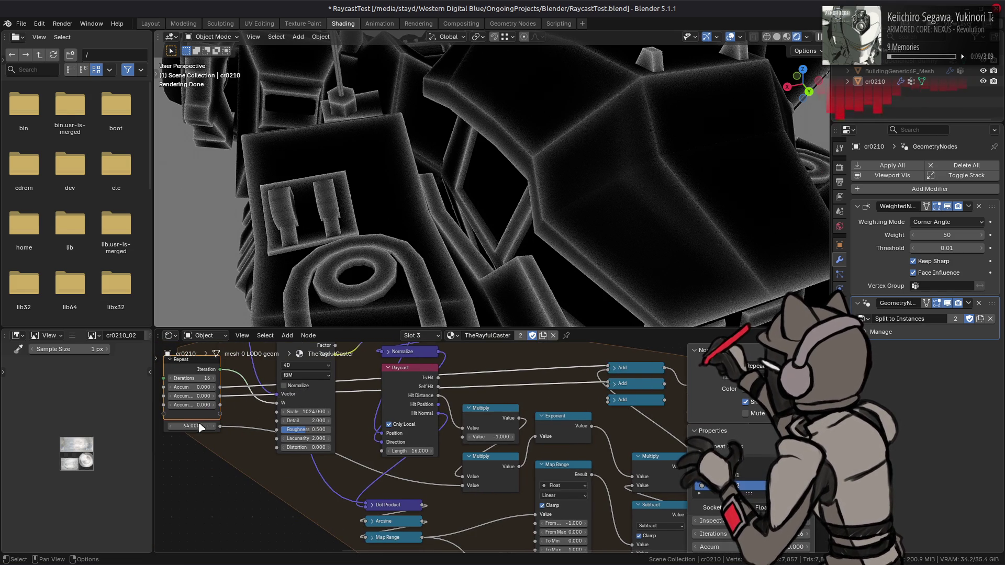
left_click(175, 430)
left_click_drag(191, 427, 191, 443)
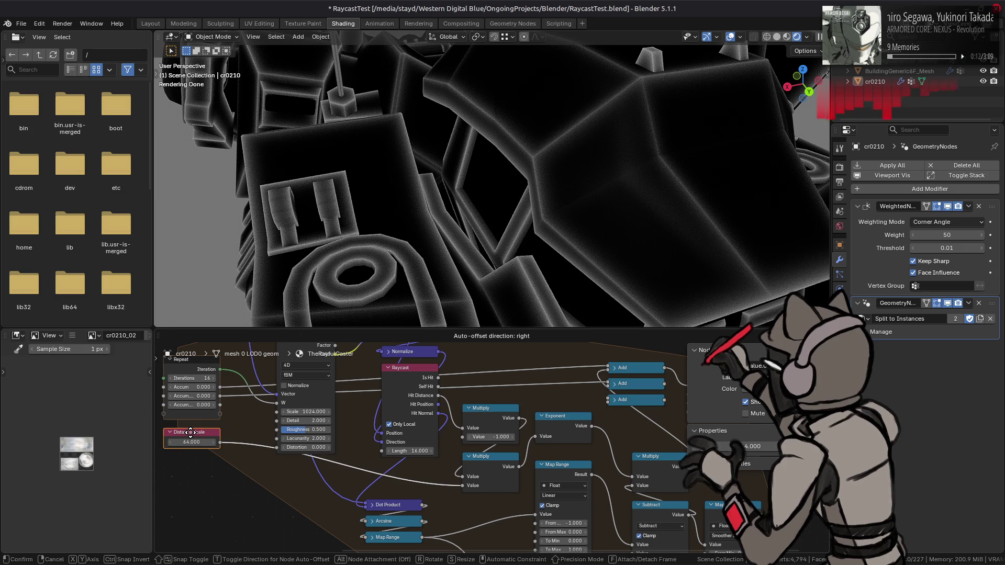
mouse_move(220, 404)
left_mouse_down()
mouse_move(592, 418)
mouse_move(614, 400)
left_mouse_up()
middle_click_drag(613, 400, 507, 400)
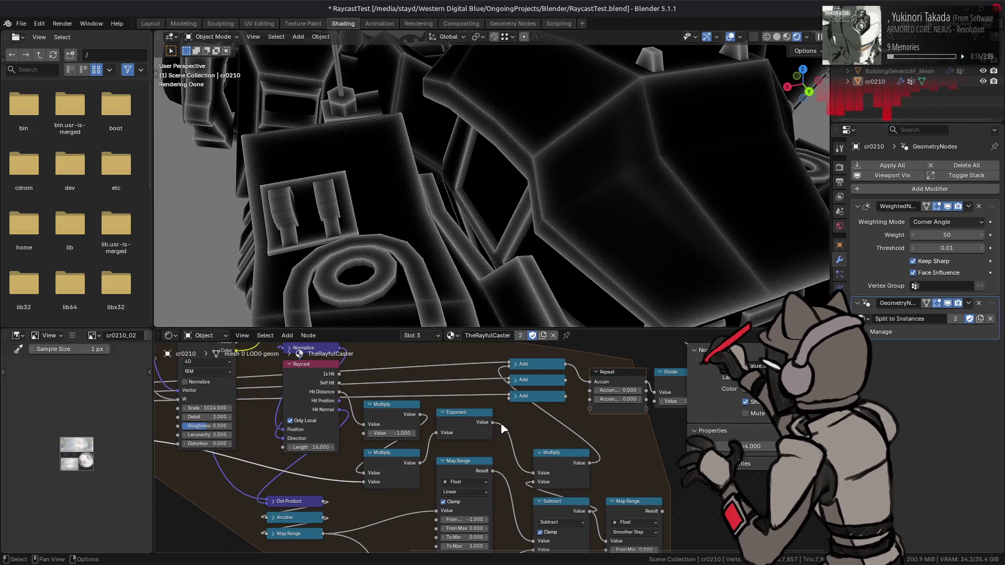
- Delete the Map Range node that followed Subtract
scroll(507, 451, "down", 5)
scroll(511, 445, "right", 3)
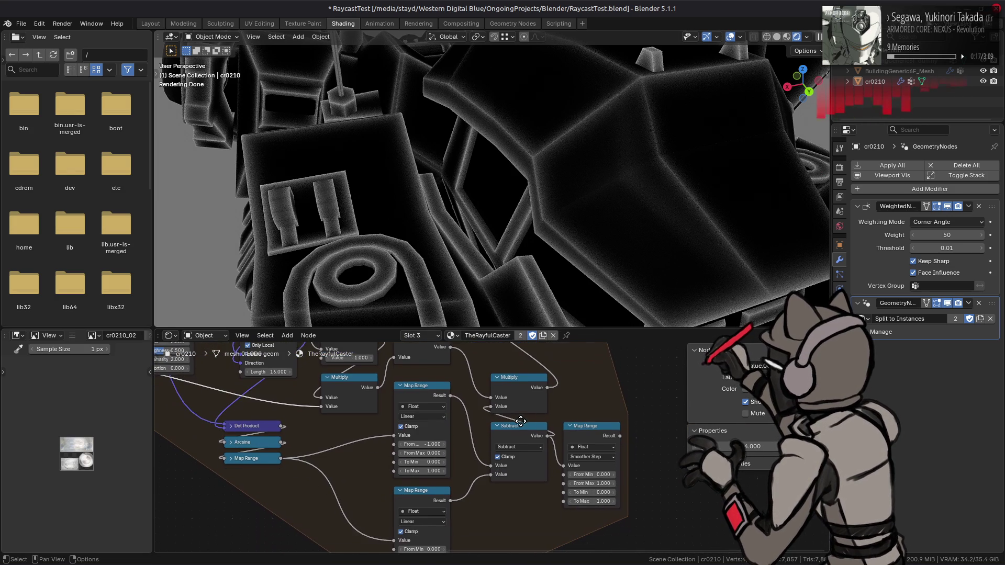
key("Delete")
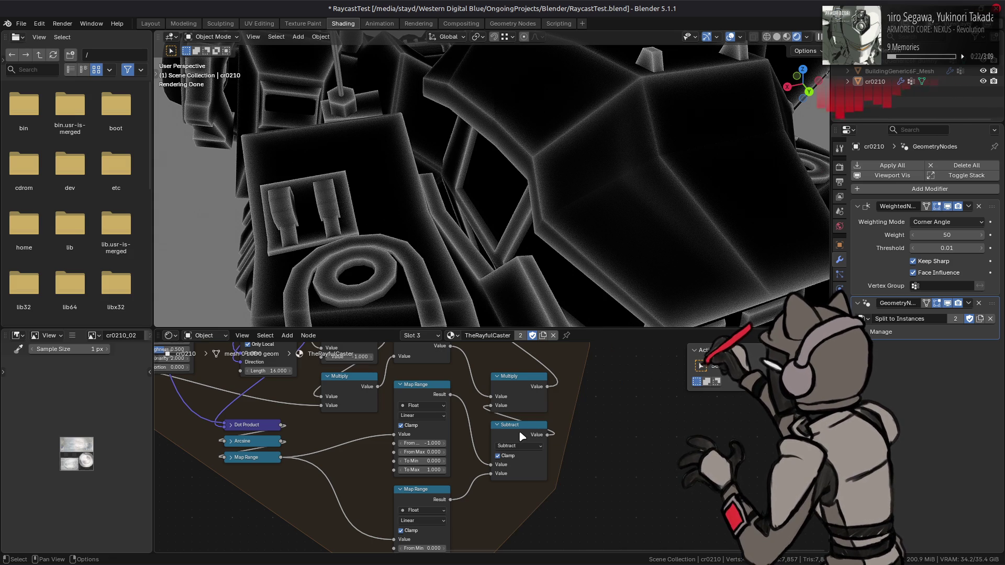
mouse_move(546, 419)
middle_mouse_down()
mouse_move(509, 490)
mouse_move(518, 417)
middle_mouse_up()
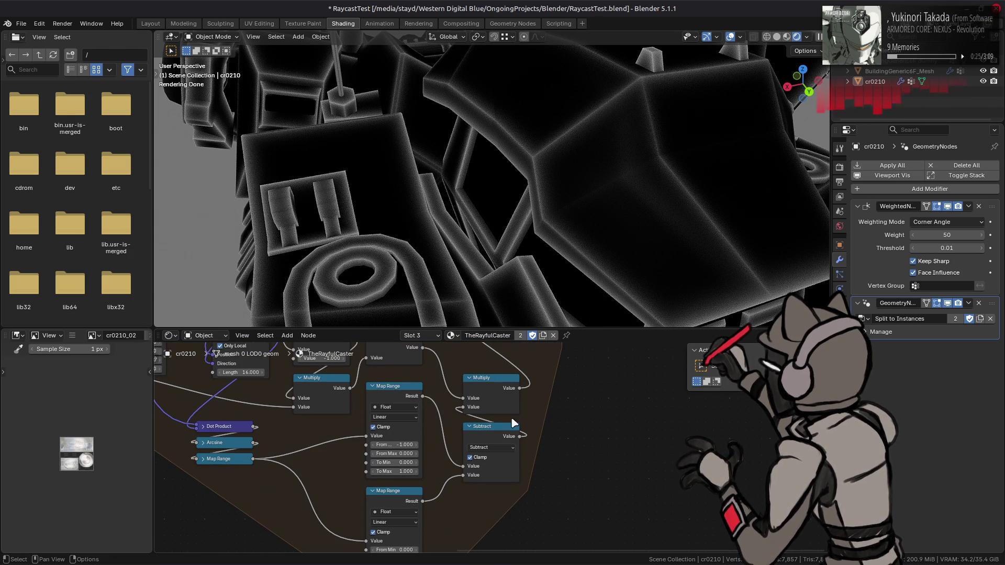
left_click(488, 432)
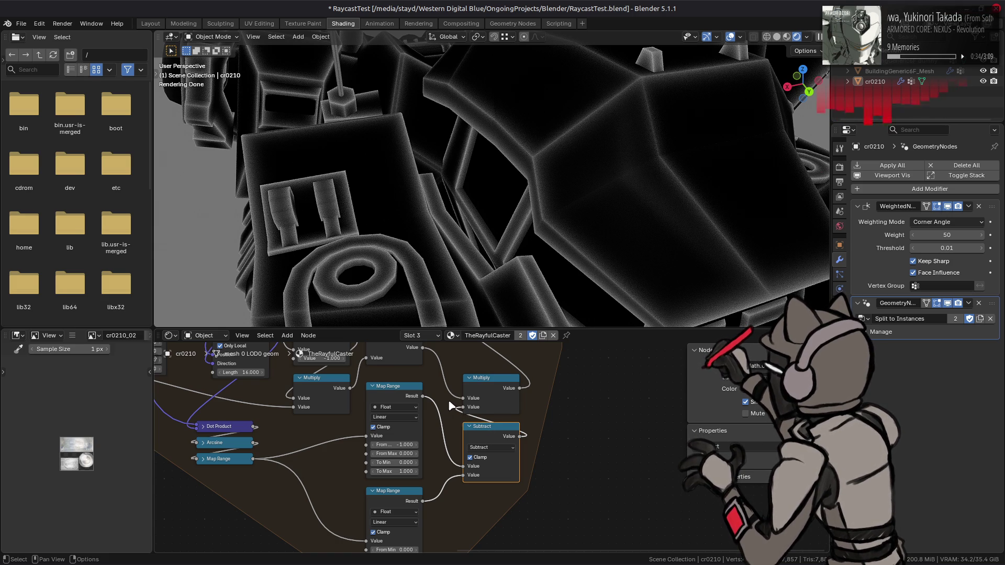
left_click(492, 391)
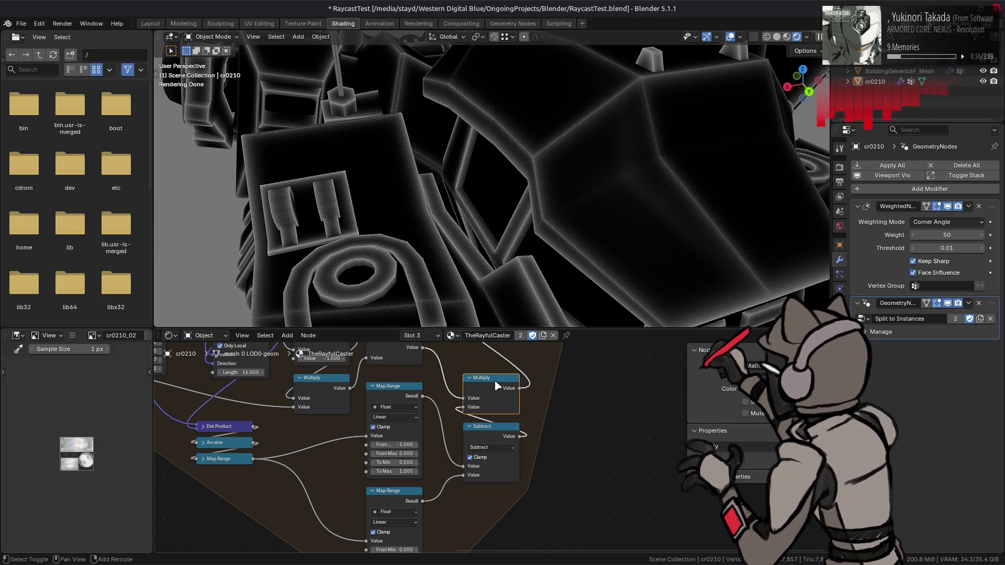
- Duplicate the Multiply node below Subtract and connect the copy's result to the third Add node
key("shift+d")
left_click(499, 493)
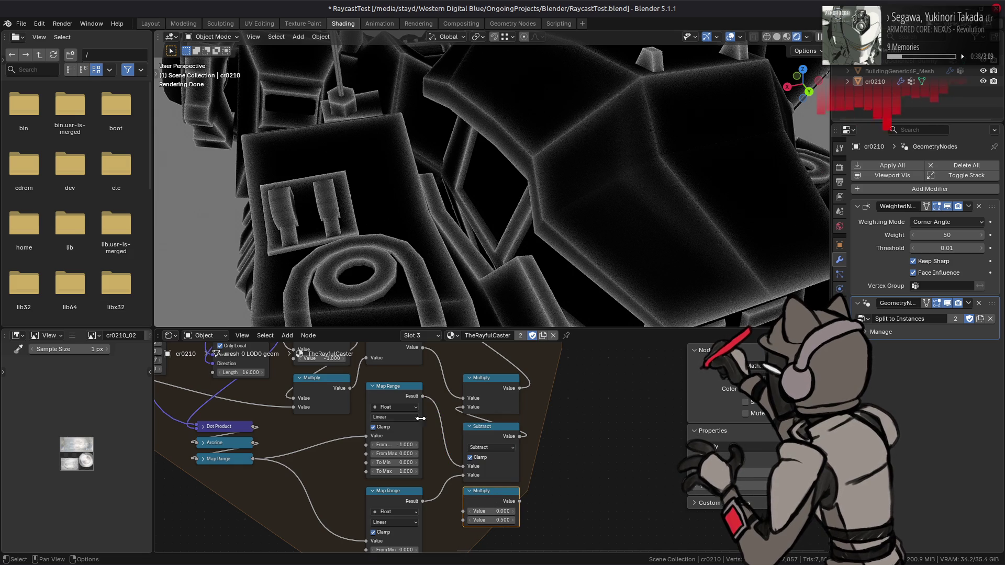
scroll(425, 484, "down", 2, "shift")
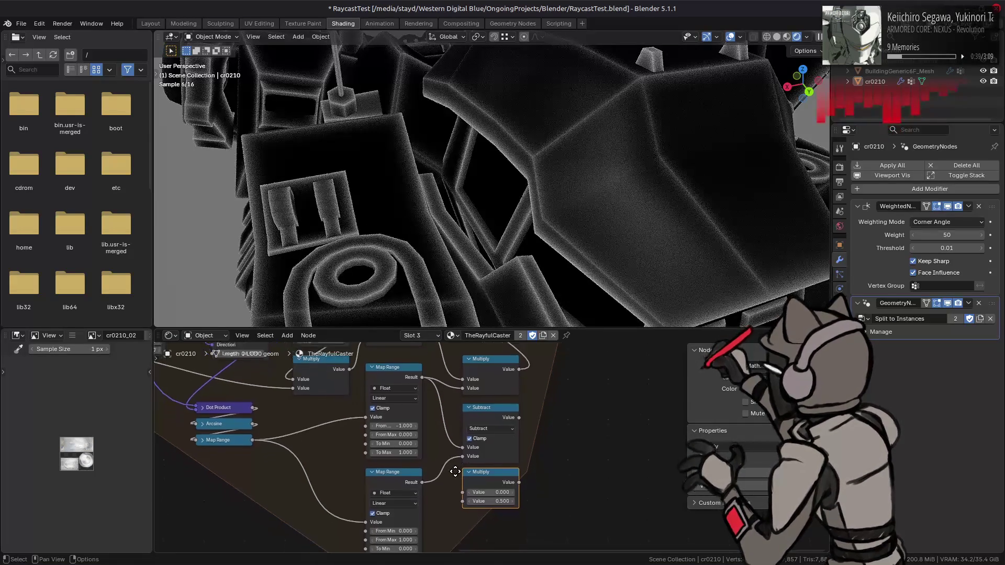
left_click(419, 475)
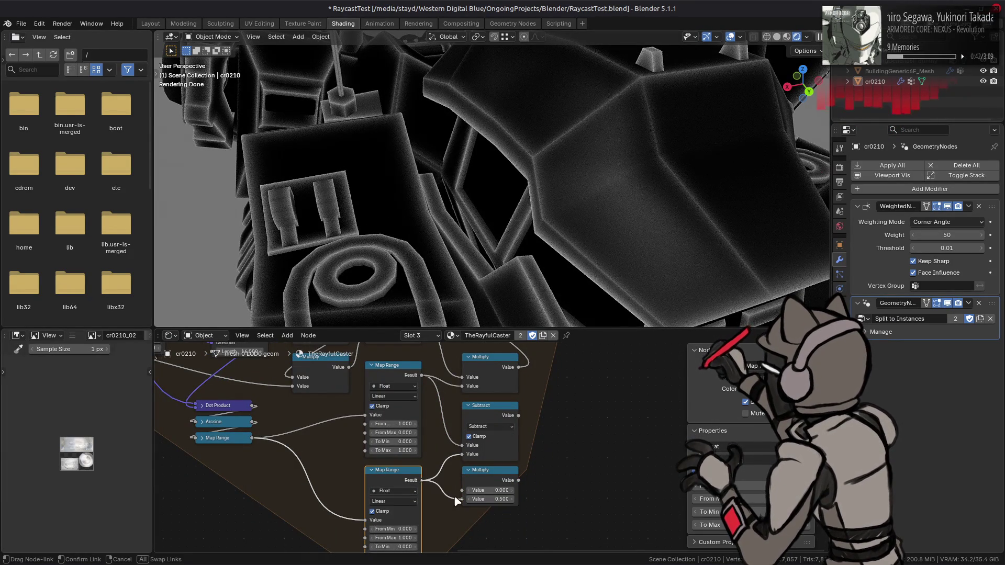
scroll(423, 445, "up", 5, "shift")
scroll(450, 497, "down", 5, "shift")
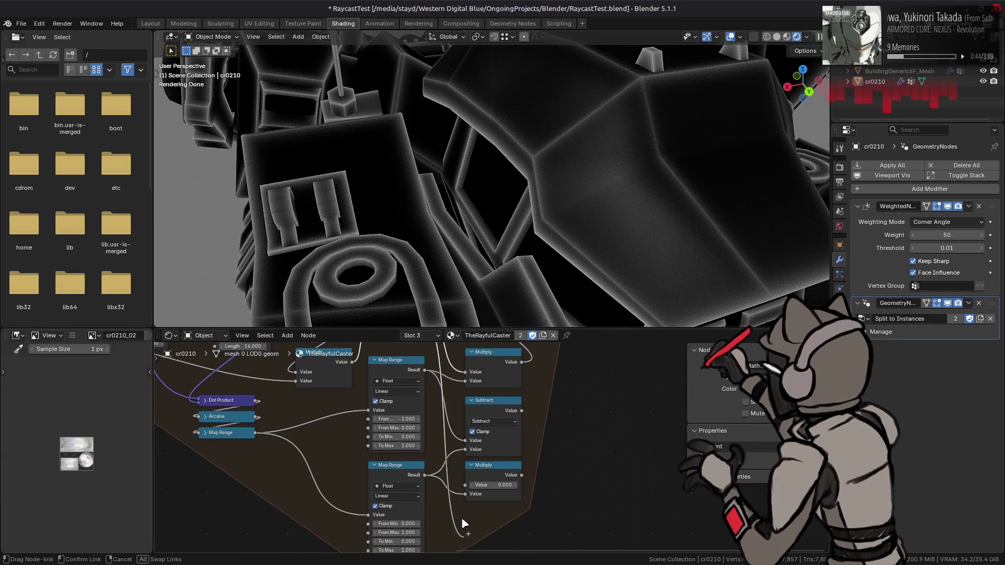
mouse_move(521, 475)
left_mouse_down()
mouse_move(530, 347)
mouse_move(463, 437)
mouse_move(439, 425)
left_mouse_up()
- Inspect the lower Multiply and Subtract nodes by selecting them
scroll(489, 429, "down", 1, "shift")
scroll(489, 429, "down", 4, "shift")
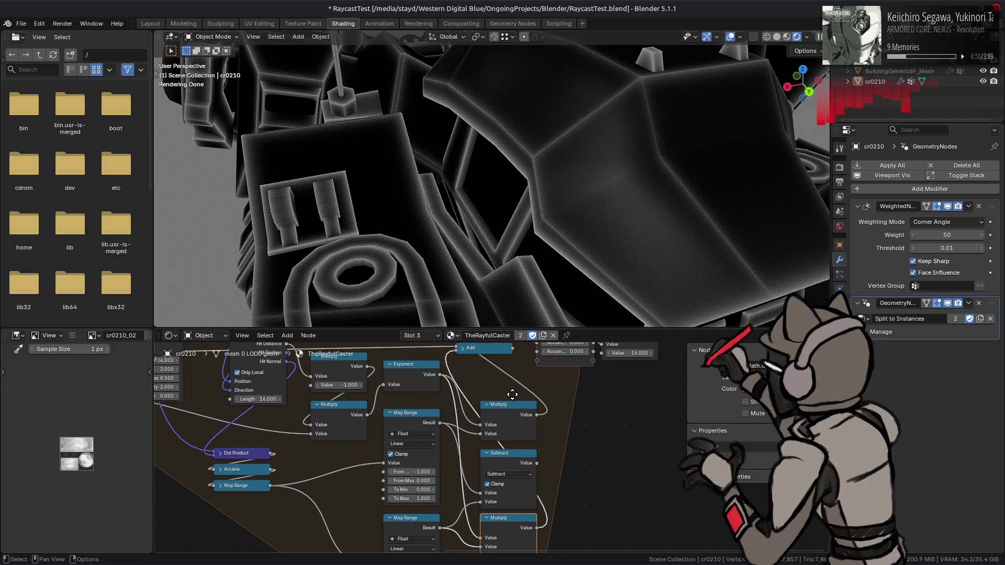
left_click(513, 414)
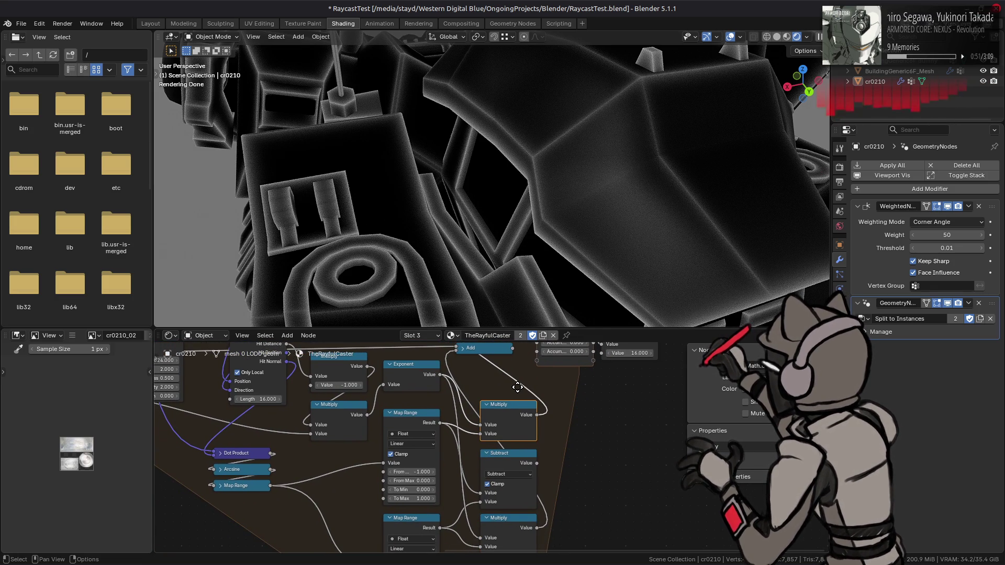
scroll(517, 388, "up", 3, "shift")
left_click(503, 511)
scroll(507, 485, "down", 3, "shift")
scroll(497, 464, "up", 3, "shift")
- Restore the accidentally deleted third Add node with Ctrl+Z
left_click(468, 404)
key("x")
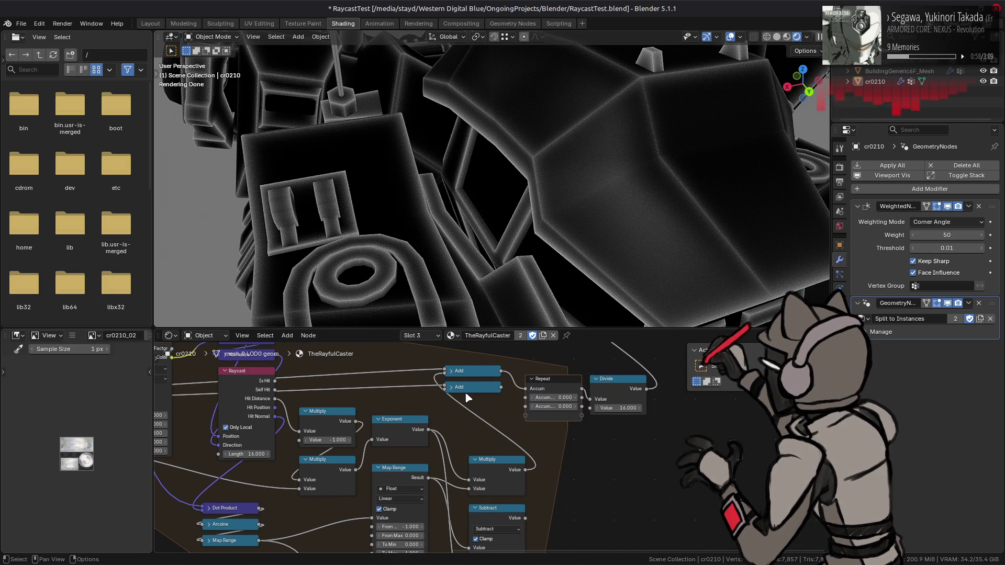
left_click(557, 389)
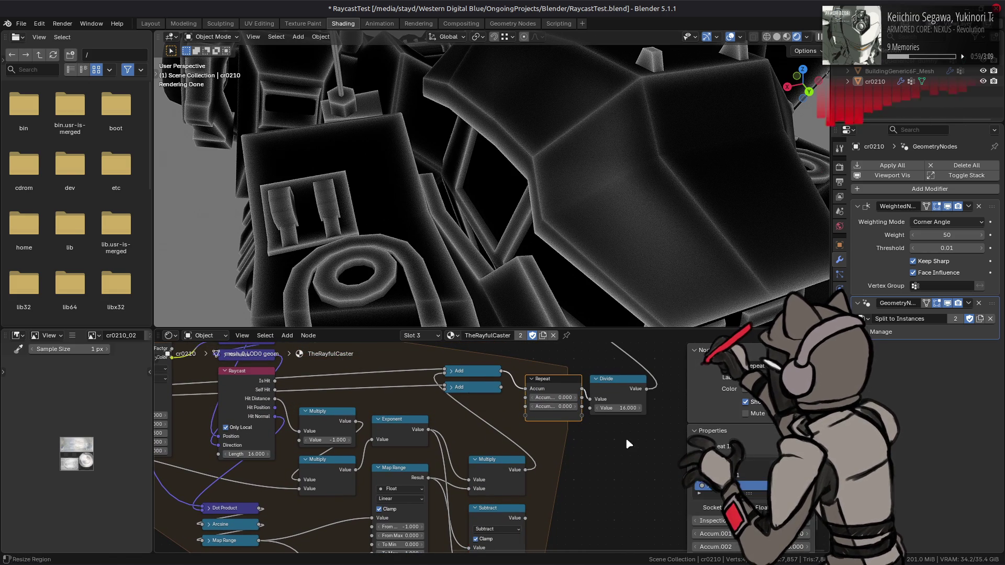
key("ctrl+z")
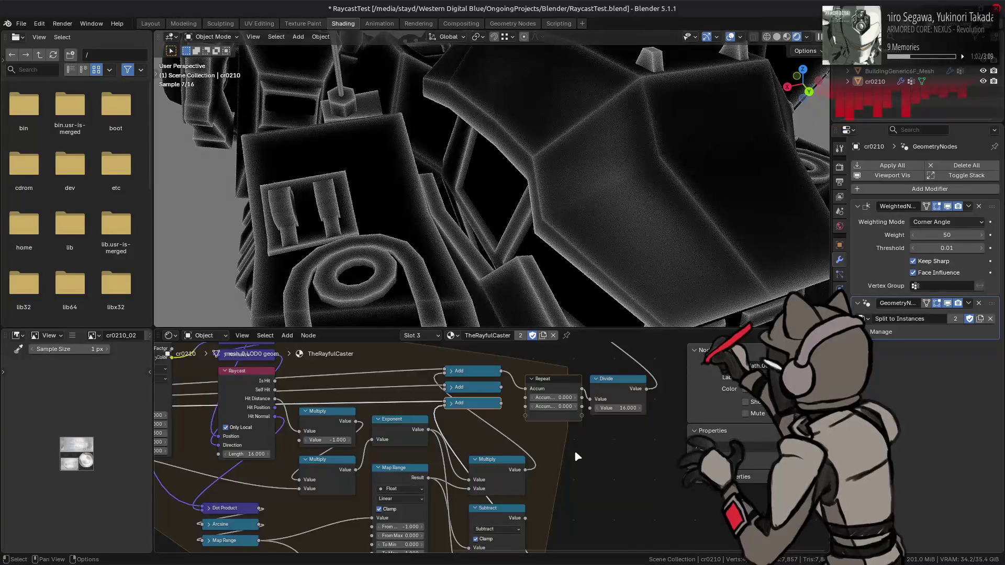
scroll(571, 440, "down", 3, "shift")
scroll(547, 425, "down", 2, "shift")
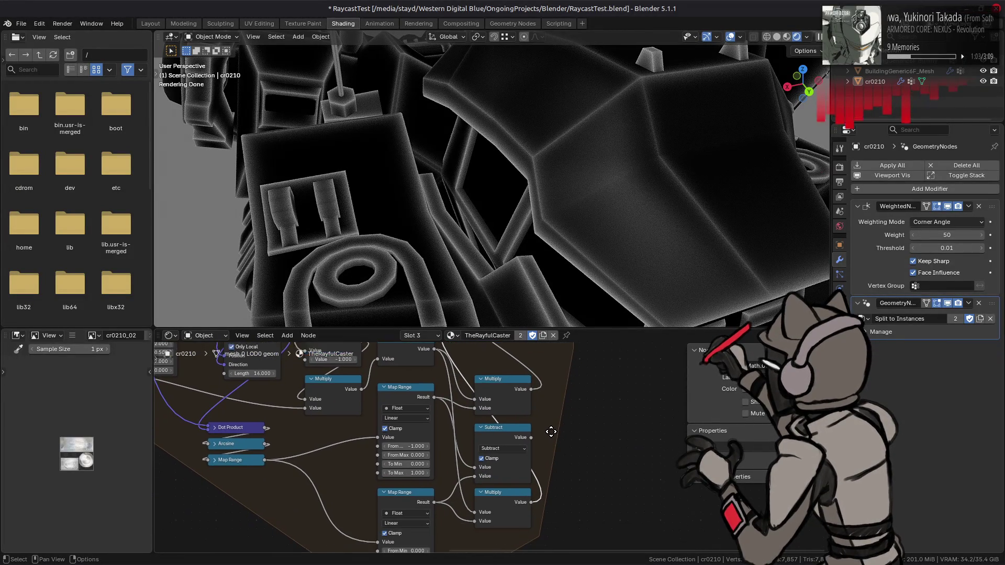
left_click(505, 380)
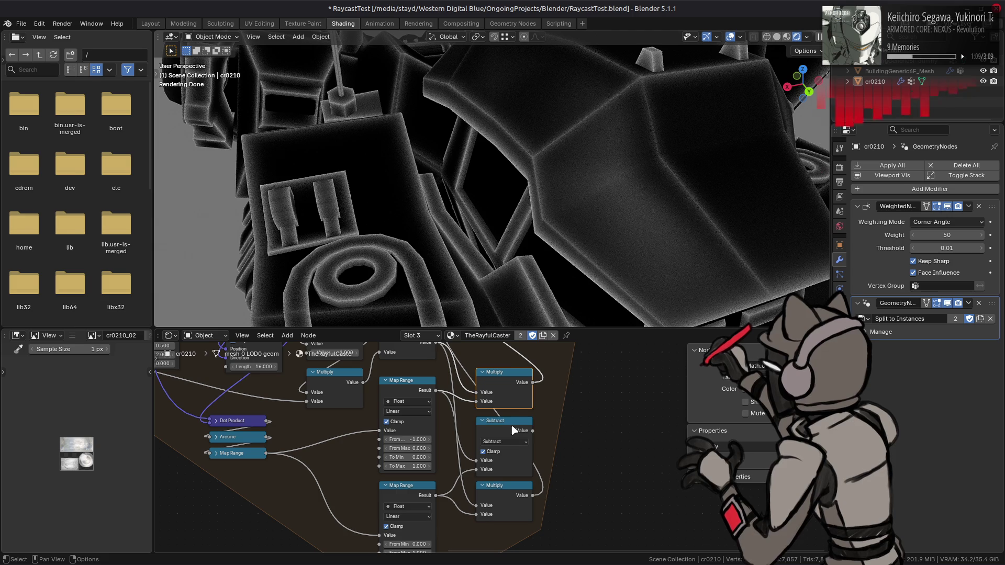
- Connect the Subtract result into the top Multiply and move the bottom Multiply lower
left_click_drag(533, 430, 475, 401)
middle_click_drag(519, 453, 501, 389)
left_click_drag(483, 431, 492, 480)
mouse_move(503, 445)
middle_mouse_down()
mouse_move(512, 485)
mouse_move(537, 480)
middle_mouse_up()
left_click_drag(518, 506, 511, 457)
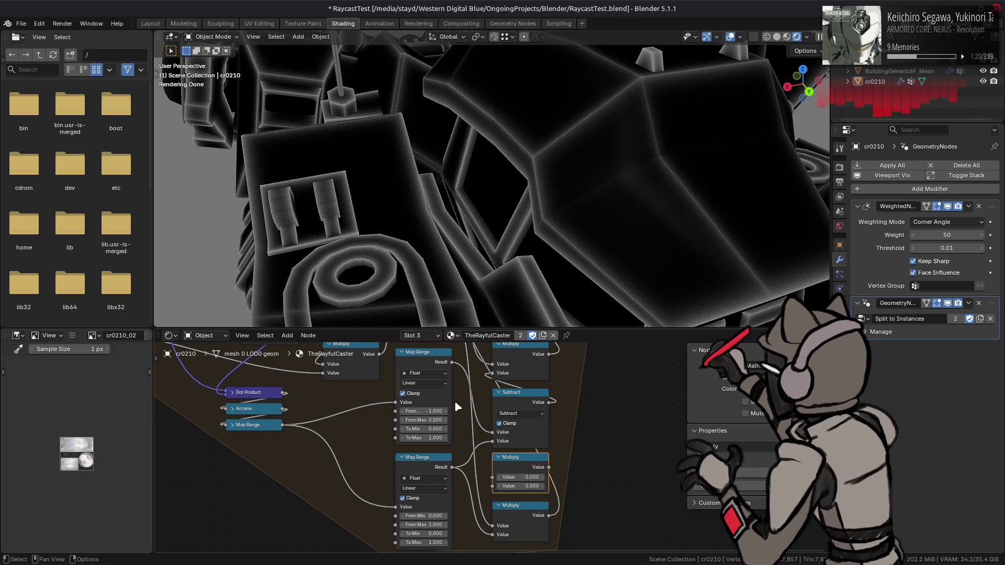
- Link the top Map Range result onward toward the right-hand Multiply node
left_click(433, 361)
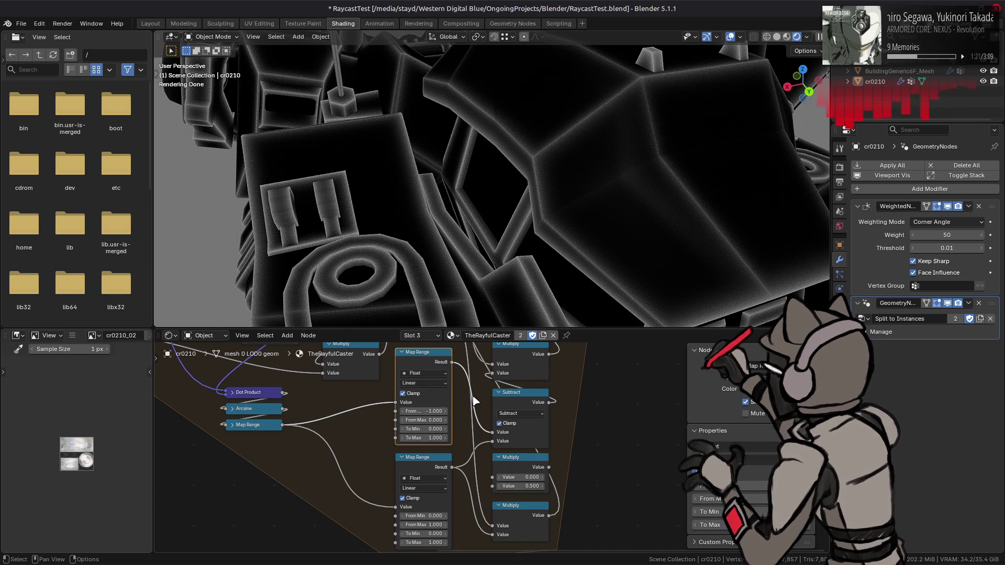
middle_click_drag(474, 387, 476, 444)
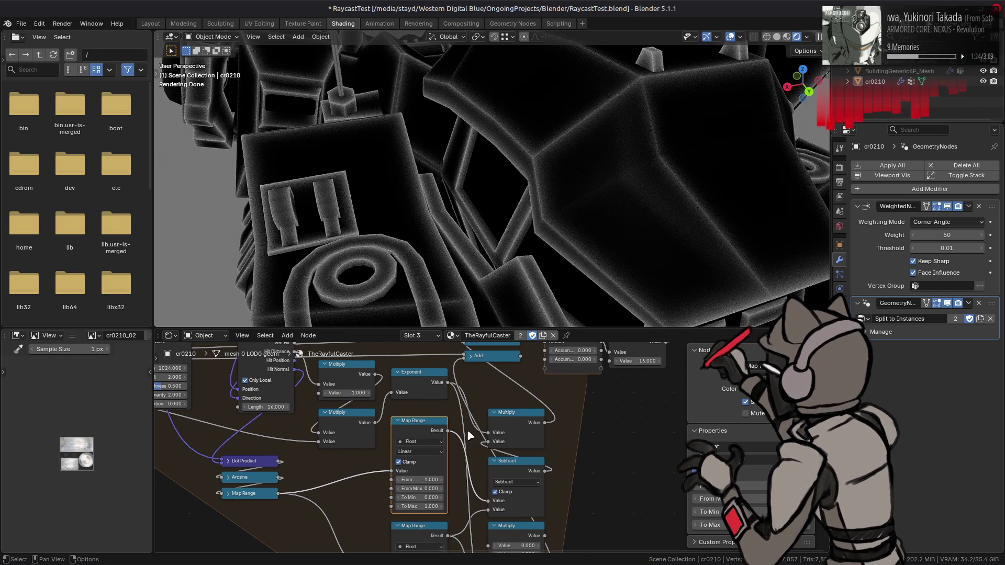
left_click(508, 419)
scroll(448, 382, "down", 1, "shift")
scroll(446, 379, "down", 4, "shift")
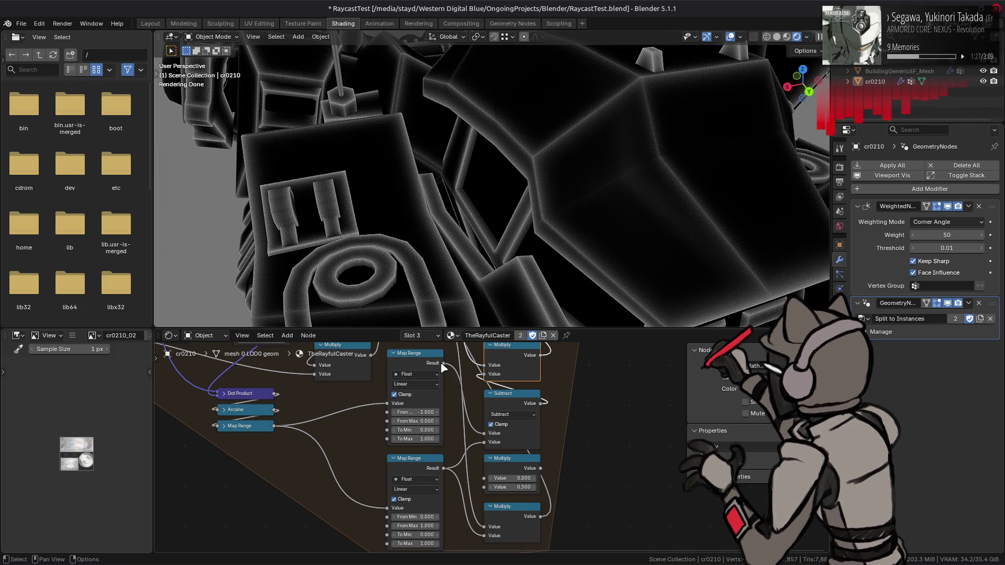
mouse_move(443, 362)
left_mouse_down()
mouse_move(482, 486)
mouse_move(420, 463)
mouse_move(441, 419)
mouse_move(456, 544)
mouse_move(477, 475)
mouse_move(477, 485)
mouse_move(471, 445)
mouse_move(403, 410)
mouse_move(446, 427)
left_mouse_up()
- Feed an Add result into the Repeat node's empty socket as Accum.002
scroll(419, 463, "up", 5, "shift")
scroll(408, 414, "up", 8, "shift")
scroll(521, 486, "down", 10, "shift")
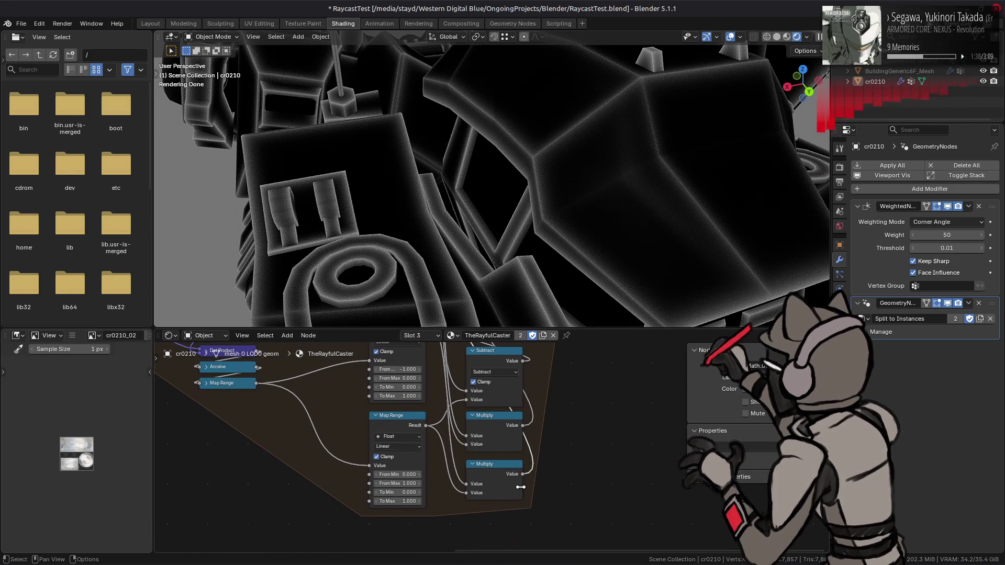
scroll(518, 419, "up", 8, "shift")
left_click_drag(481, 394, 510, 405)
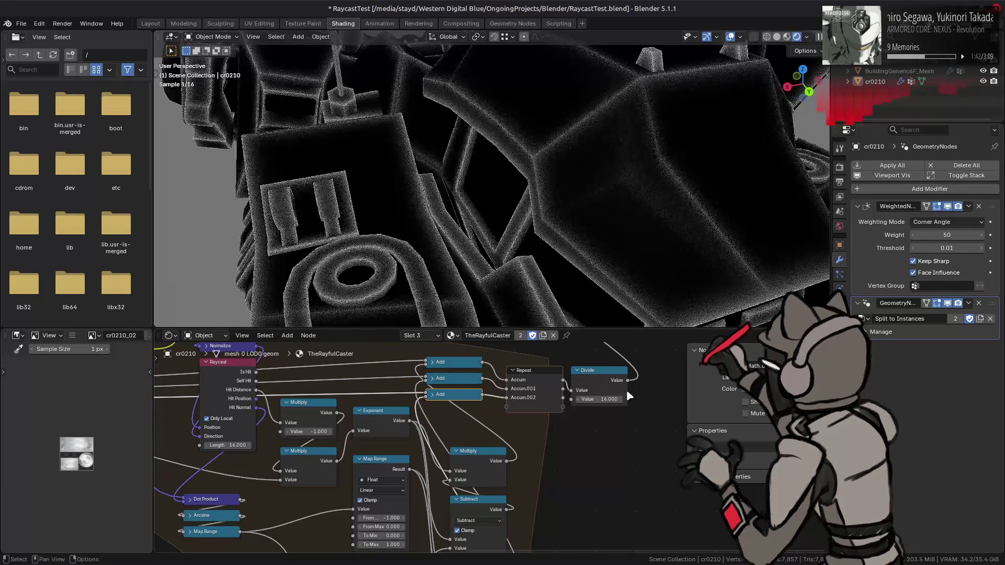
scroll(557, 393, "right", 4, "ctrl")
- Make two copies of the Divide node and link Accum.001 and Accum.002 into them
key("h")
key("shift+d")
left_click(571, 401)
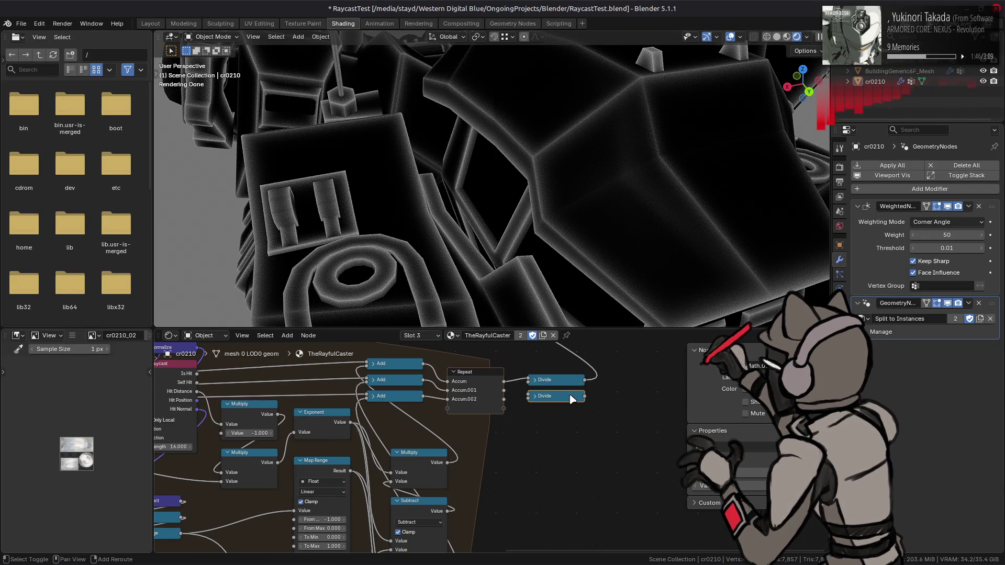
key("shift+d")
left_click(570, 417)
mouse_move(503, 390)
left_mouse_down()
mouse_move(529, 396)
mouse_move(529, 413)
left_mouse_up()
middle_click_drag(556, 395, 545, 497)
mouse_move(573, 497)
left_mouse_down()
mouse_move(529, 459)
mouse_move(476, 381)
left_mouse_up()
mouse_move(573, 513)
left_mouse_down()
mouse_move(460, 405)
mouse_move(475, 381)
left_mouse_up()
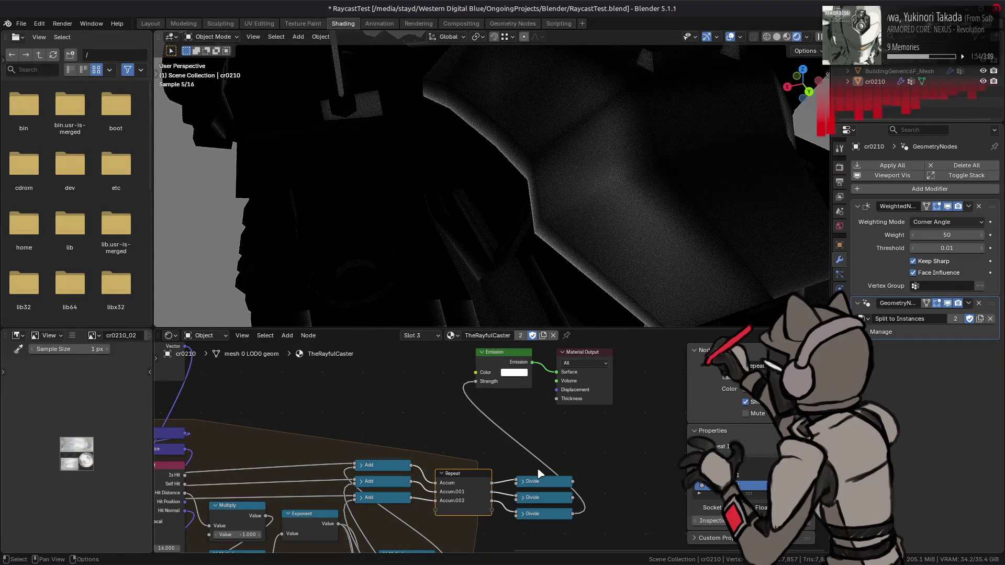
key("ctrl+z")
key("ctrl+z")
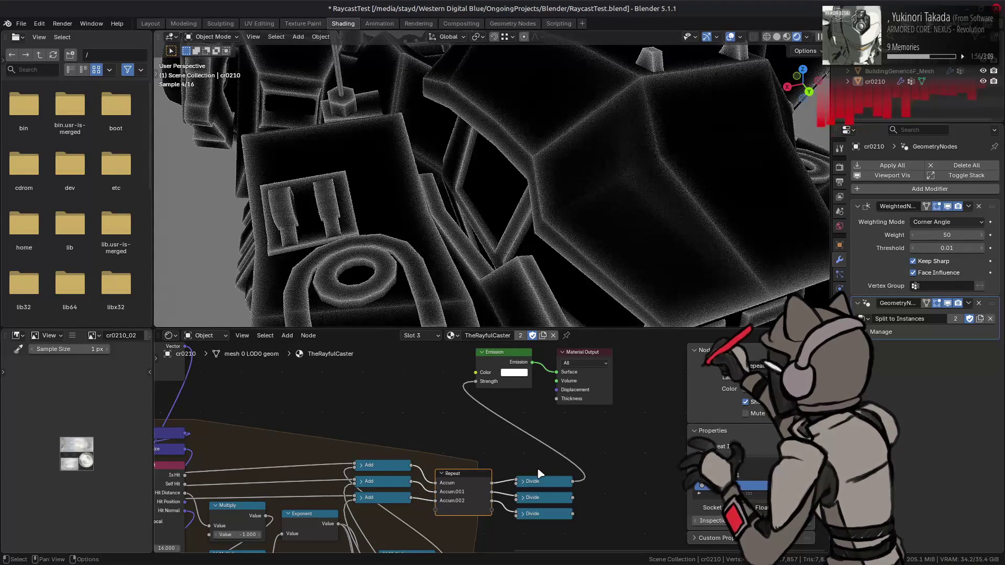
middle_click_drag(539, 474, 504, 413)
- Add a Math node set to Subtract, fed by the middle and bottom Divide results
key("shift+a")
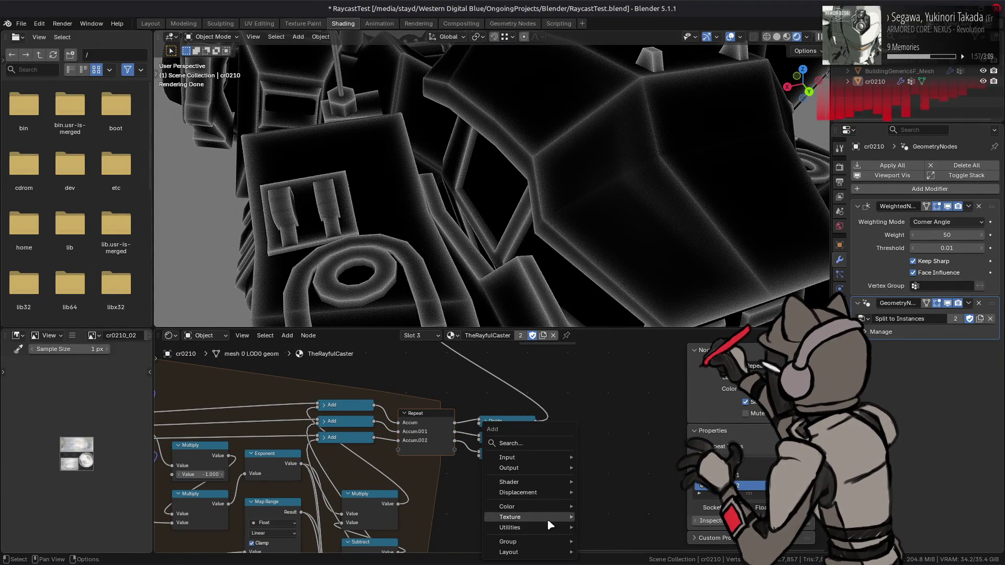
mouse_move(550, 527)
mouse_move(620, 419)
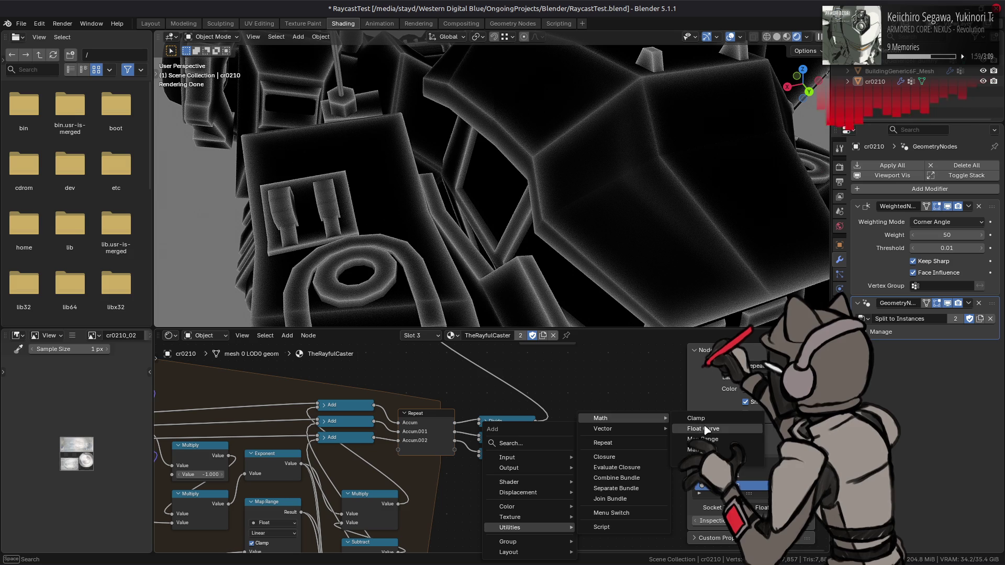
left_click(691, 450)
left_click(585, 440)
left_click(585, 442)
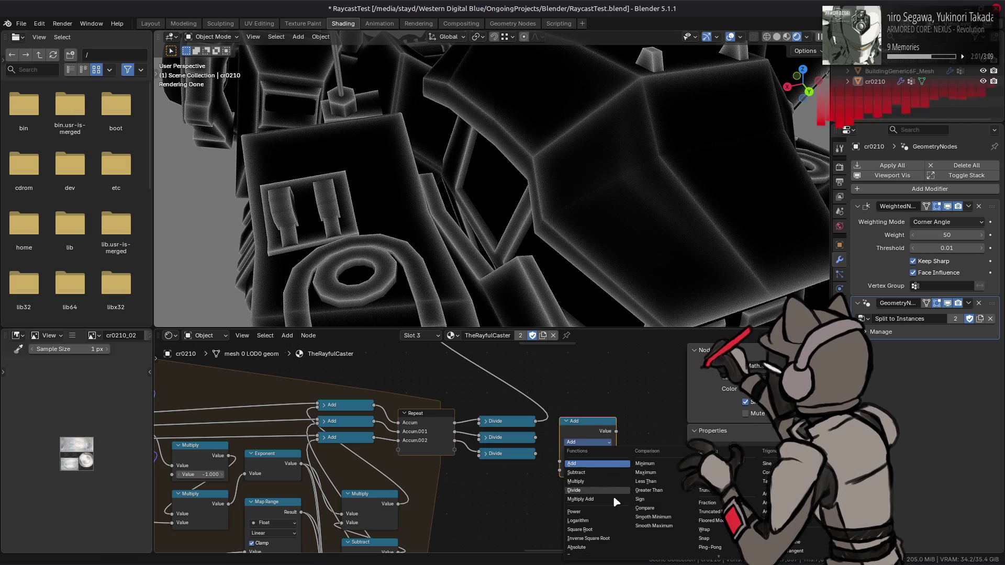
left_click(596, 473)
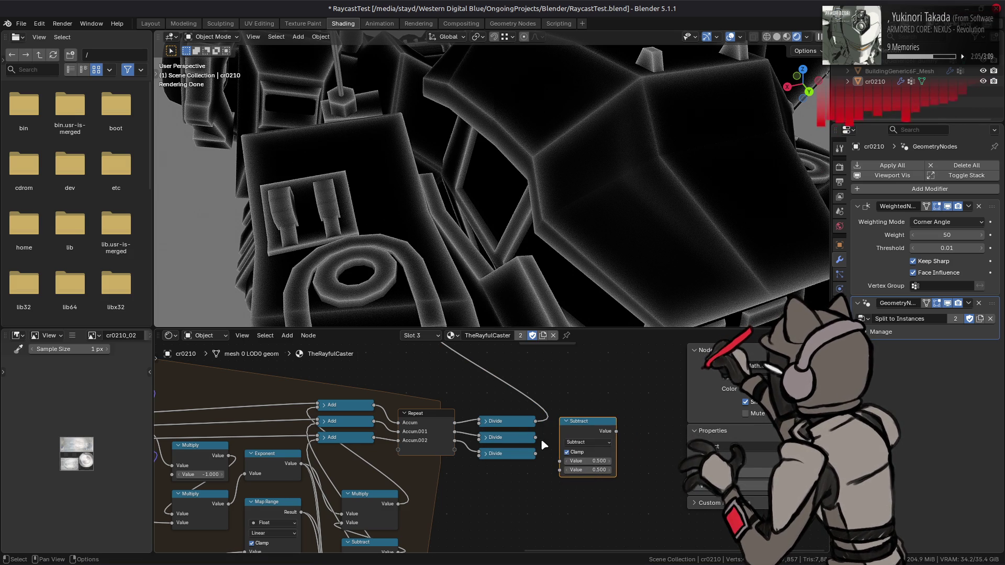
left_click_drag(536, 438, 560, 470)
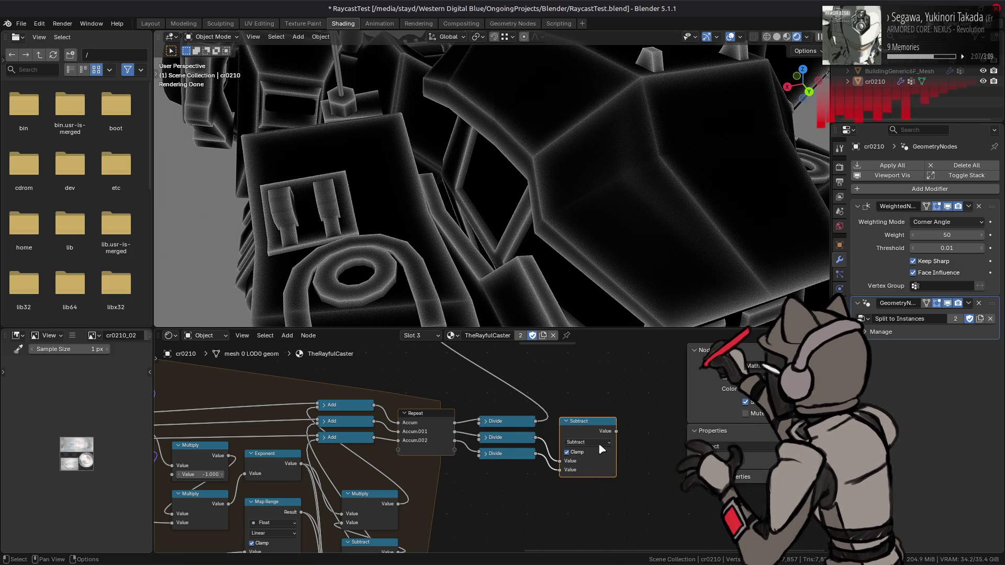
mouse_move(616, 431)
left_mouse_down()
mouse_move(400, 281)
mouse_move(414, 402)
mouse_move(439, 395)
left_mouse_up()
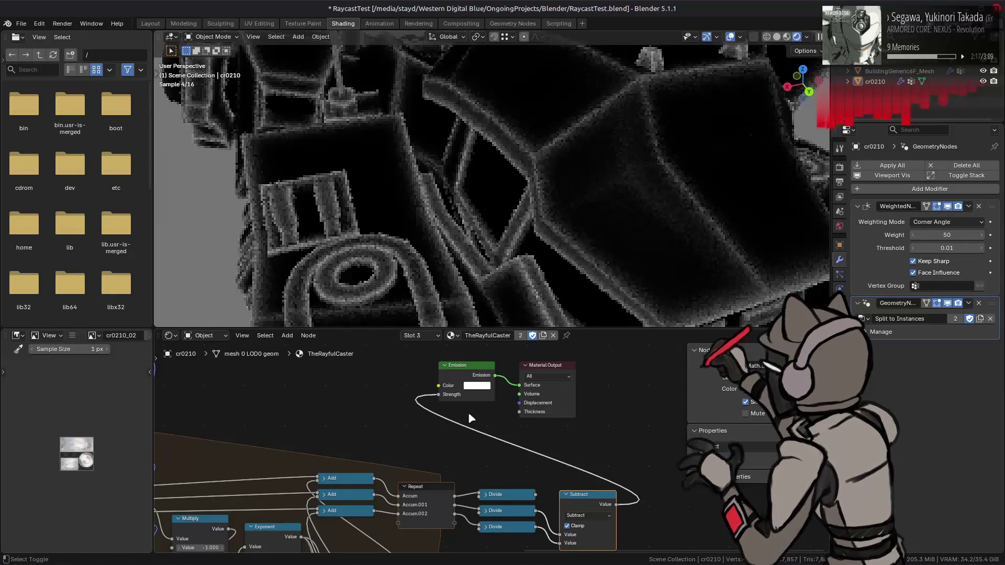
scroll(425, 204, "down", 5)
scroll(430, 204, "up", 5)
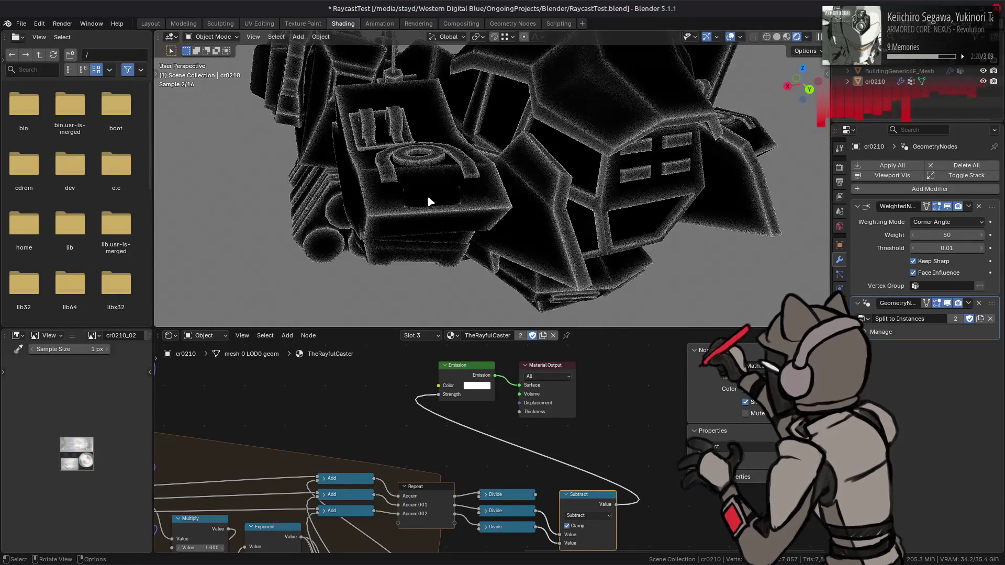
scroll(428, 211, "down", 1)
key("ctrl+z")
key("ctrl+z")
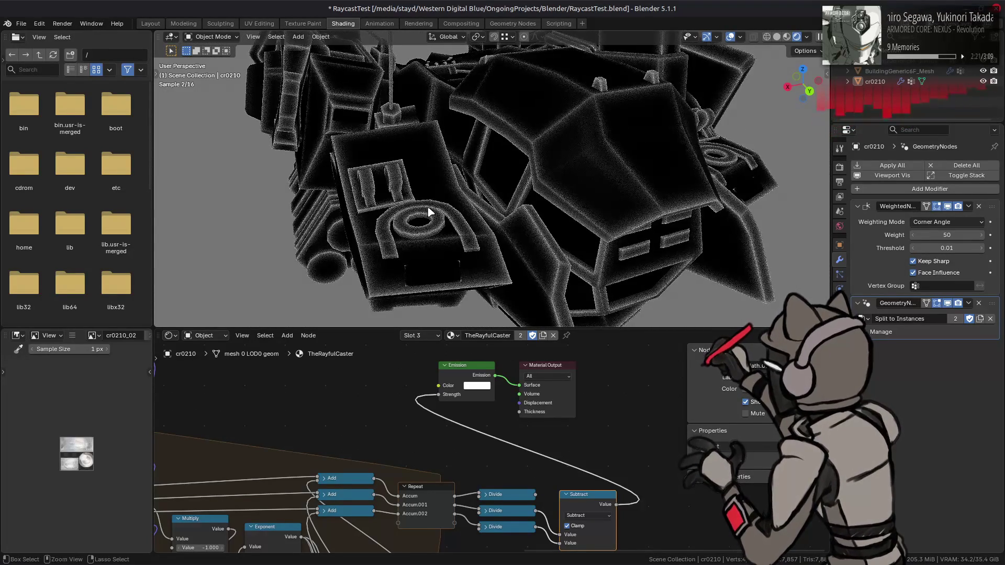
key("ctrl+shift+z")
key("ctrl+shift+z")
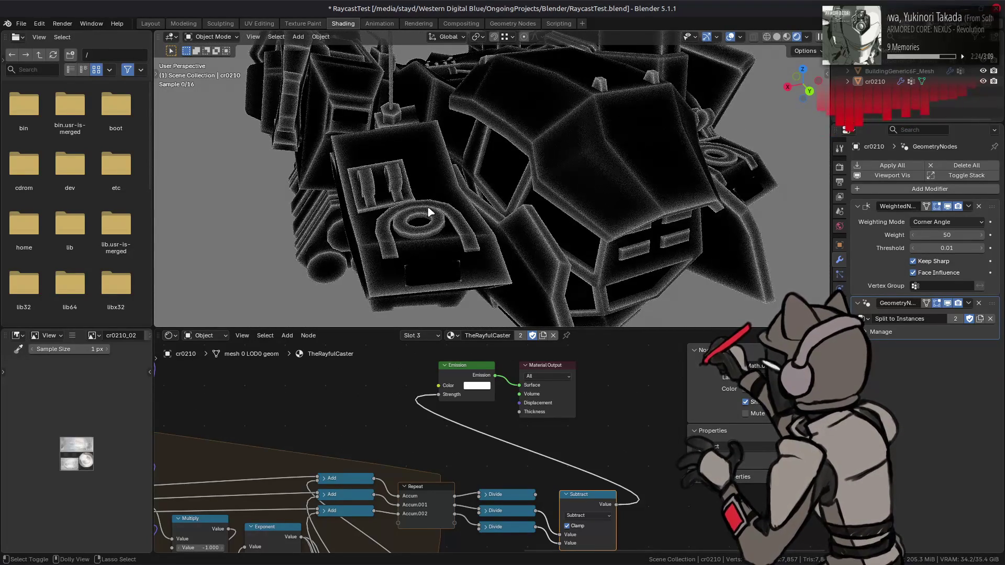
key("ctrl+z")
key("ctrl+shift+z")
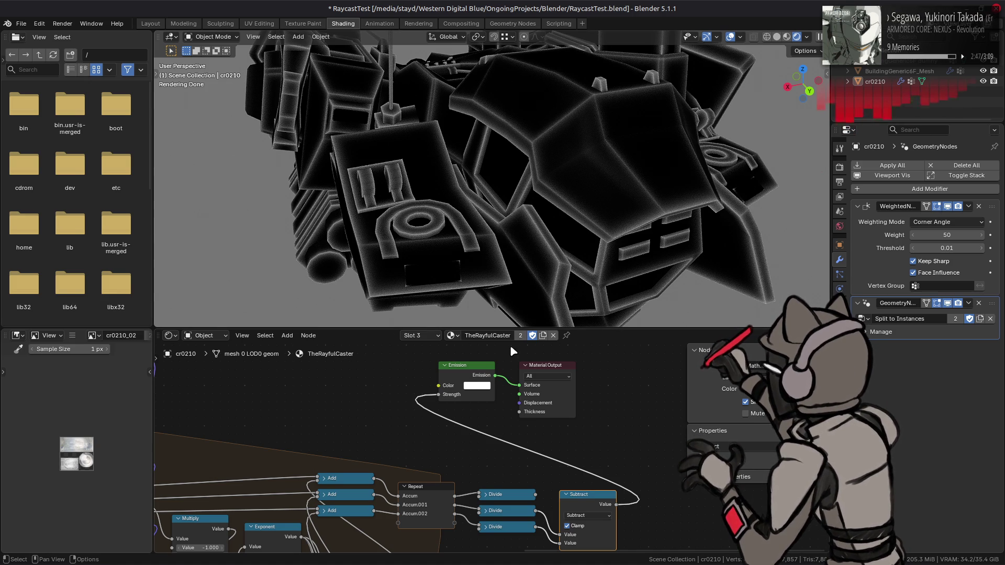
middle_click_drag(542, 441, 595, 393)
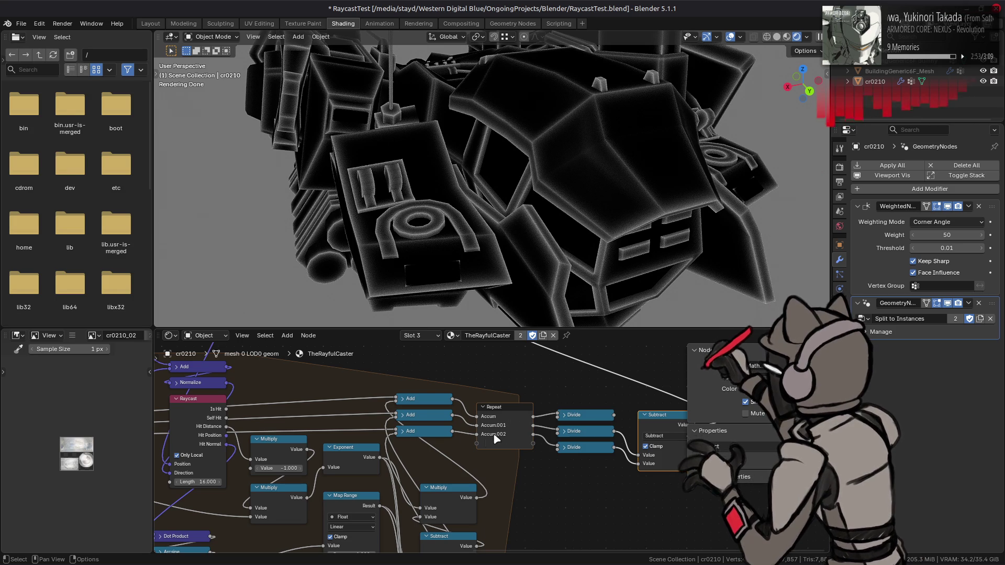
- Feed the Exponent result into the top Add node and relink the middle Divide into Subtract
left_click(421, 401)
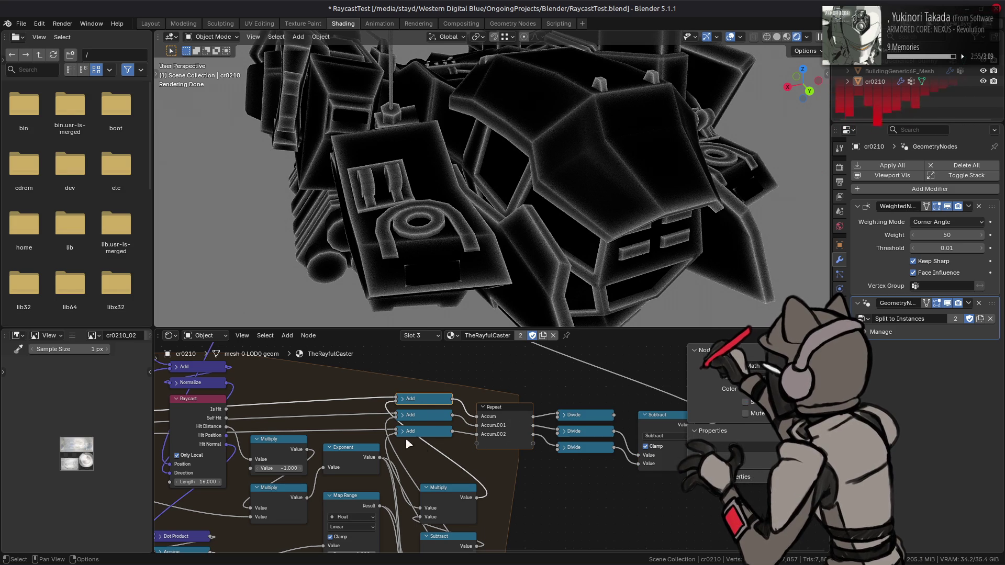
left_click_drag(384, 462, 406, 410)
mouse_move(519, 414)
middle_mouse_down()
mouse_move(460, 434)
mouse_move(472, 448)
middle_mouse_up()
mouse_move(489, 445)
left_mouse_down()
mouse_move(398, 349)
mouse_move(392, 399)
left_mouse_up()
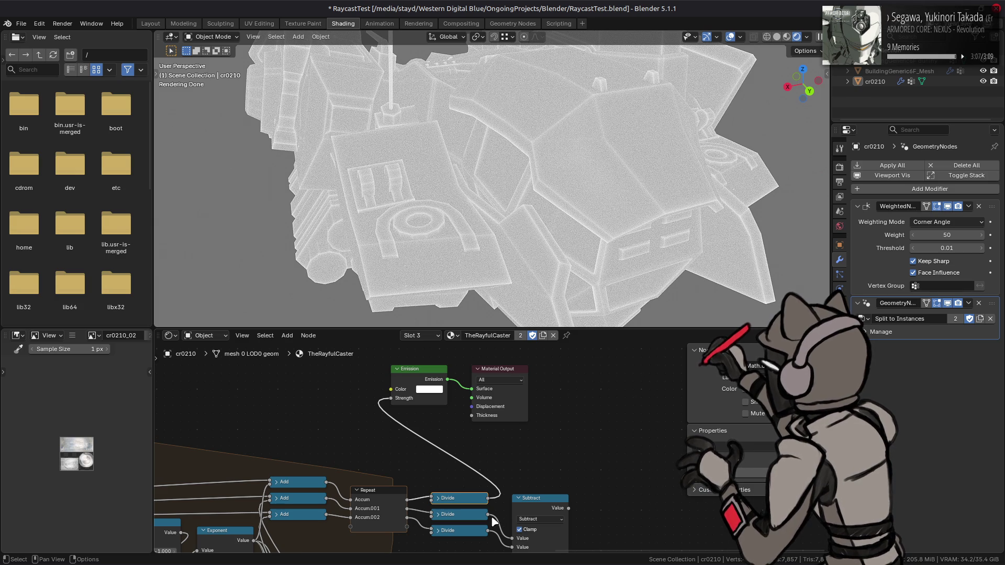
key("ctrl+z")
middle_click_drag(505, 510, 497, 475)
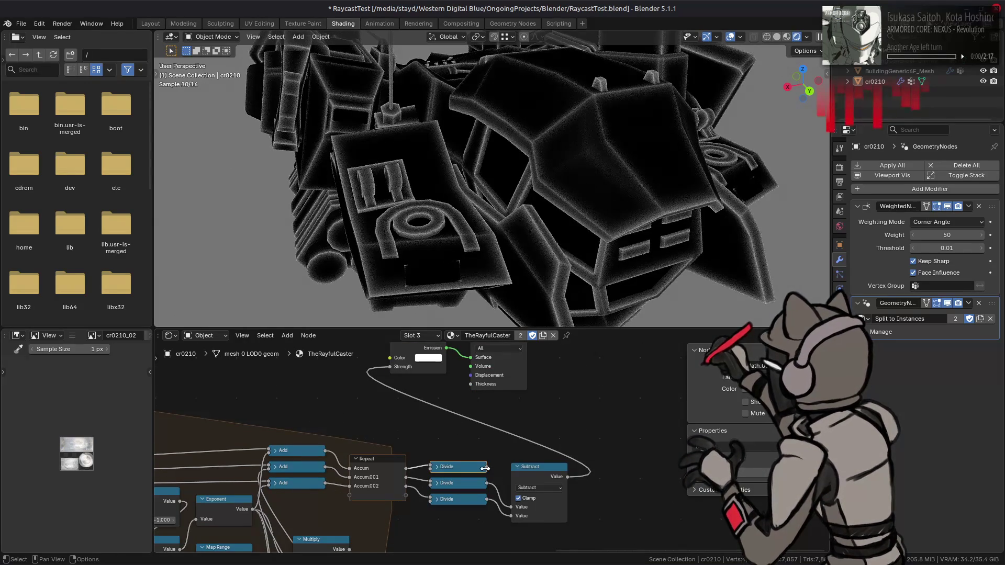
mouse_move(488, 483)
left_mouse_down()
mouse_move(515, 508)
mouse_move(510, 517)
left_mouse_up()
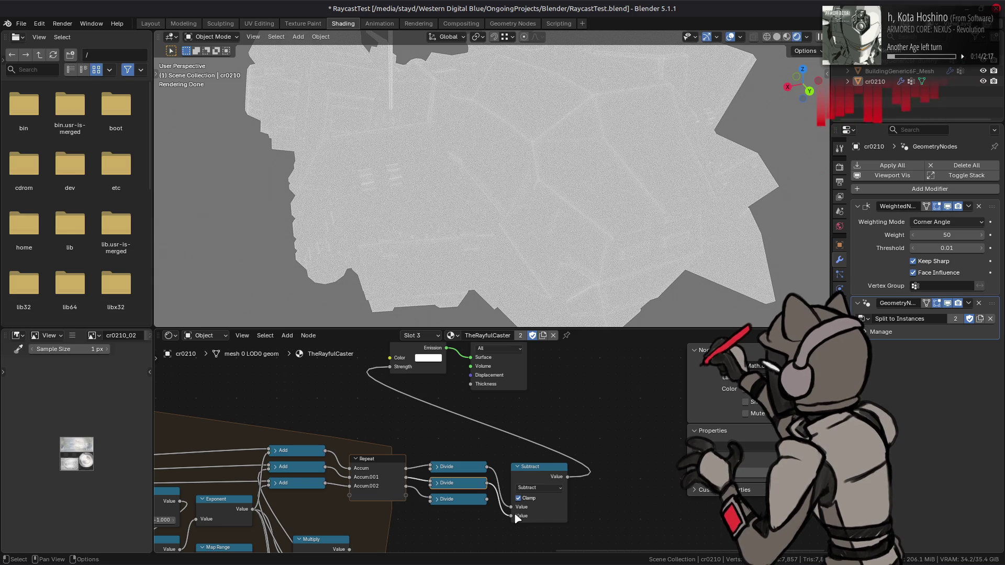
- Place a duplicate Divide node below the other three
scroll(491, 472, "down", 5, "shift")
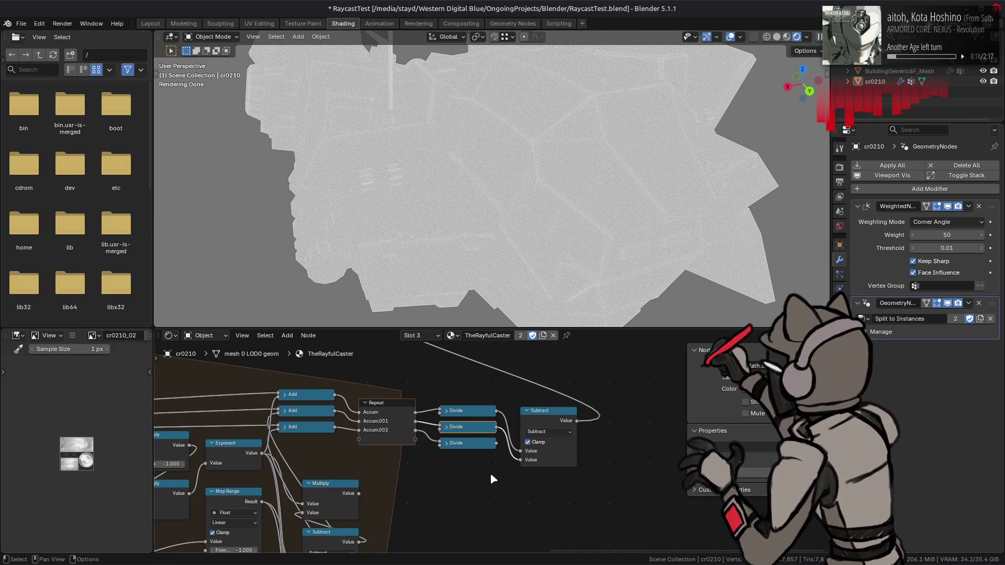
key("shift+d")
left_click(468, 488)
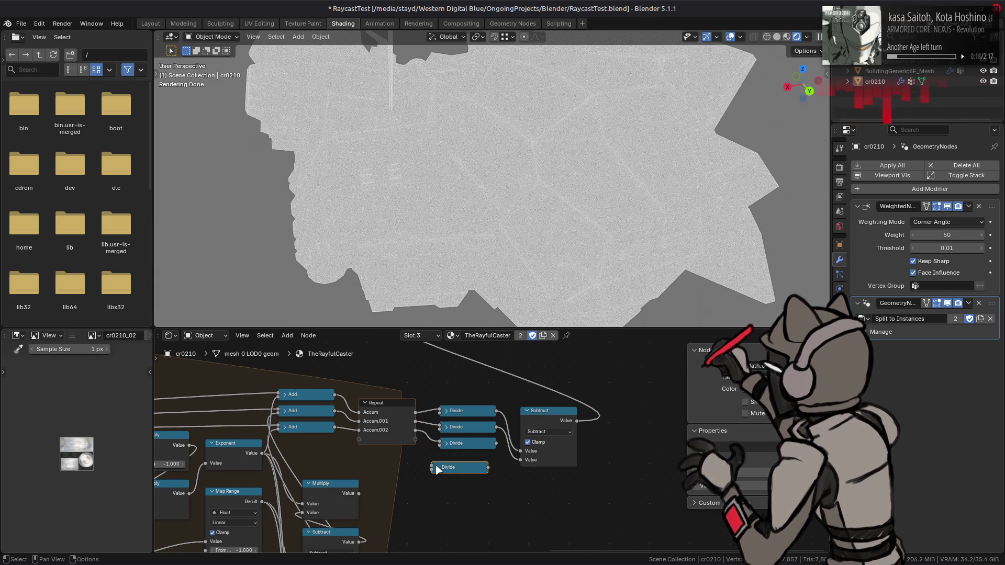
- Set the copied Math node to Subtract with a first value of 1.000
left_click(438, 467)
right_click(454, 481)
mouse_move(474, 487)
left_click(505, 490)
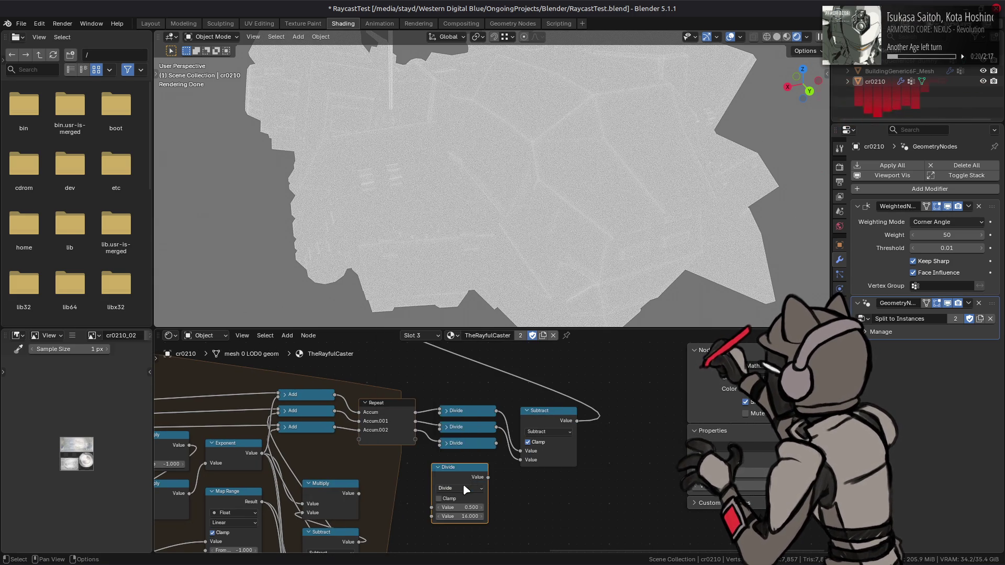
left_click(463, 488)
left_click(455, 507)
type("1")
key("Return")
- Link a Divide into the new Subtract and its output into the main Subtract
left_click_drag(498, 427, 424, 517)
left_click_drag(488, 477, 527, 462)
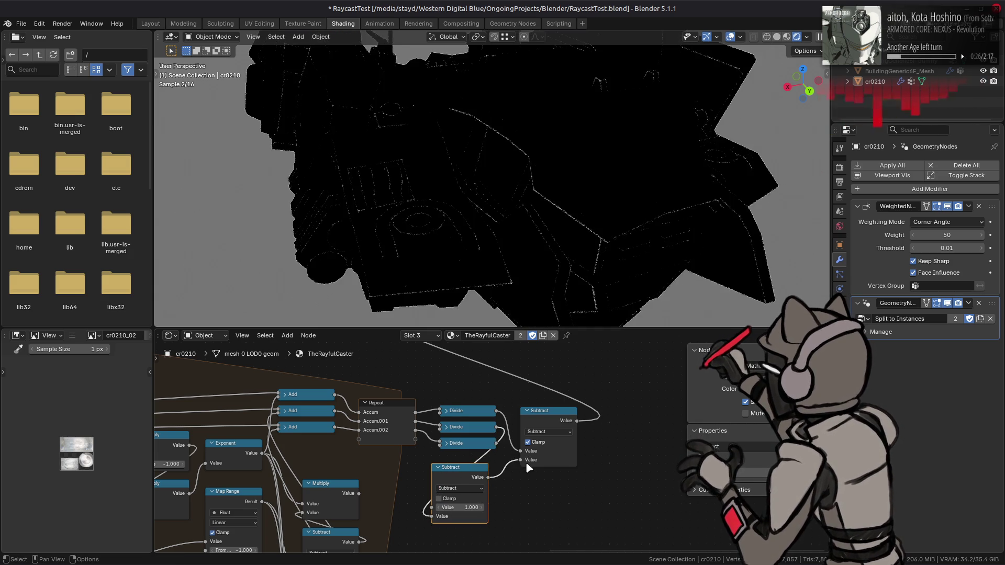
mouse_move(544, 240)
middle_mouse_down()
mouse_move(583, 244)
mouse_move(523, 224)
middle_mouse_up()
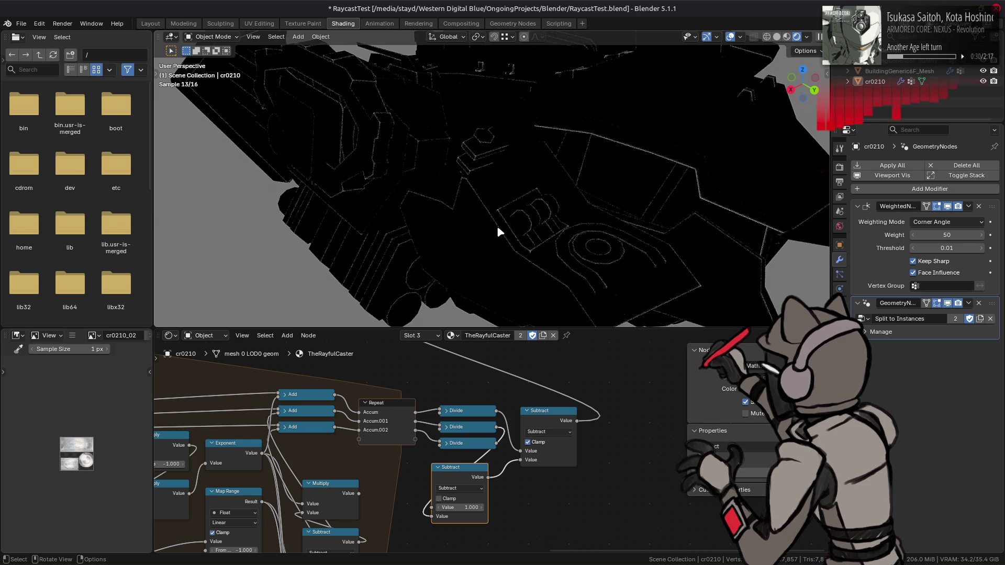
scroll(497, 225, "down", 3)
mouse_move(497, 225)
middle_mouse_down()
mouse_move(673, 229)
mouse_move(659, 215)
mouse_move(600, 213)
middle_mouse_up()
mouse_move(235, 429)
middle_mouse_down()
mouse_move(523, 461)
mouse_move(555, 485)
middle_mouse_up()
left_click(295, 449)
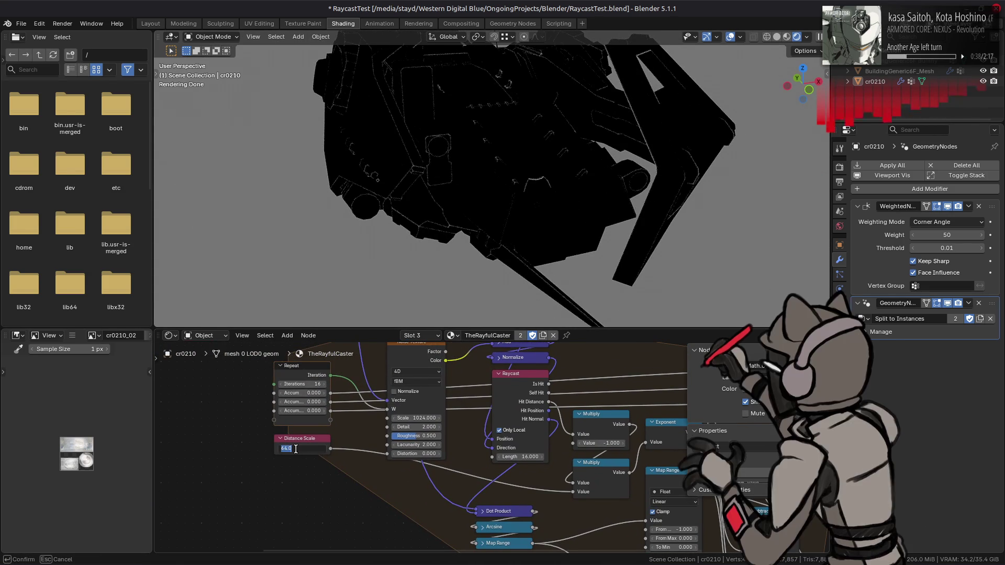
- Set Distance Scale to 16 and view the outlined model from front and top
key("Return")
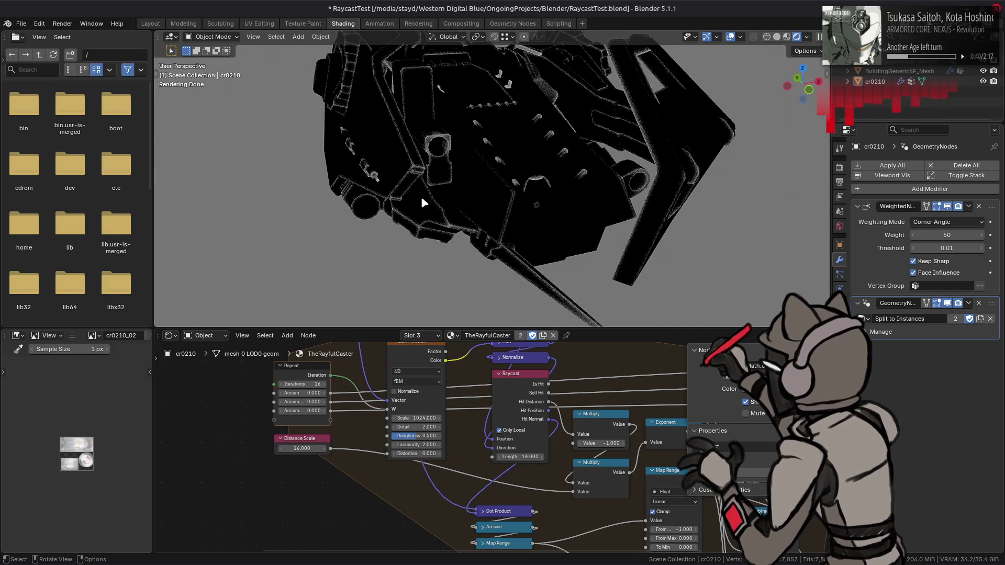
middle_click_drag(399, 195, 398, 177)
mouse_move(509, 162)
middle_mouse_down()
mouse_move(485, 182)
mouse_move(426, 190)
middle_mouse_up()
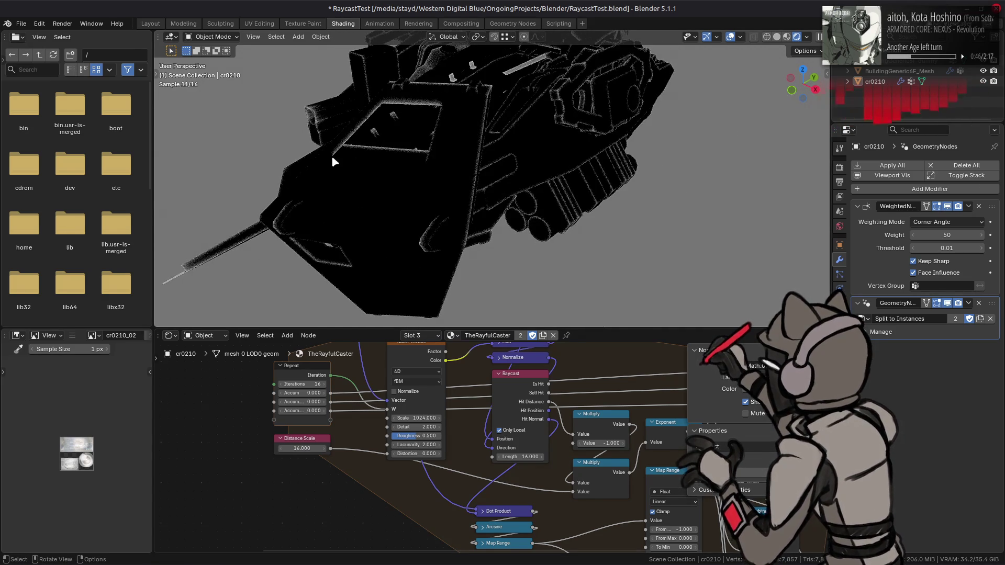
mouse_move(585, 184)
middle_mouse_down()
mouse_move(448, 173)
mouse_move(626, 172)
mouse_move(576, 213)
mouse_move(532, 159)
mouse_move(558, 180)
mouse_move(534, 175)
mouse_move(569, 196)
mouse_move(555, 199)
mouse_move(586, 201)
mouse_move(455, 188)
mouse_move(508, 157)
mouse_move(489, 164)
mouse_move(574, 154)
mouse_move(628, 189)
mouse_move(465, 166)
mouse_move(497, 169)
mouse_move(470, 175)
mouse_move(489, 162)
mouse_move(543, 160)
middle_mouse_up()
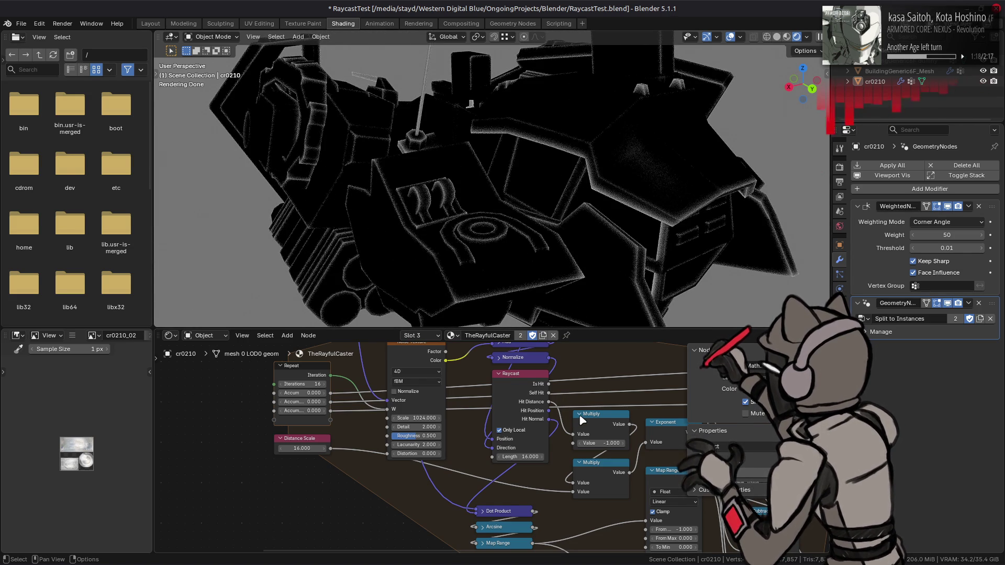
- Delete the extra Add, Divide and Subtract nodes and remove two Repeat zone items
scroll(499, 425, "right", 10)
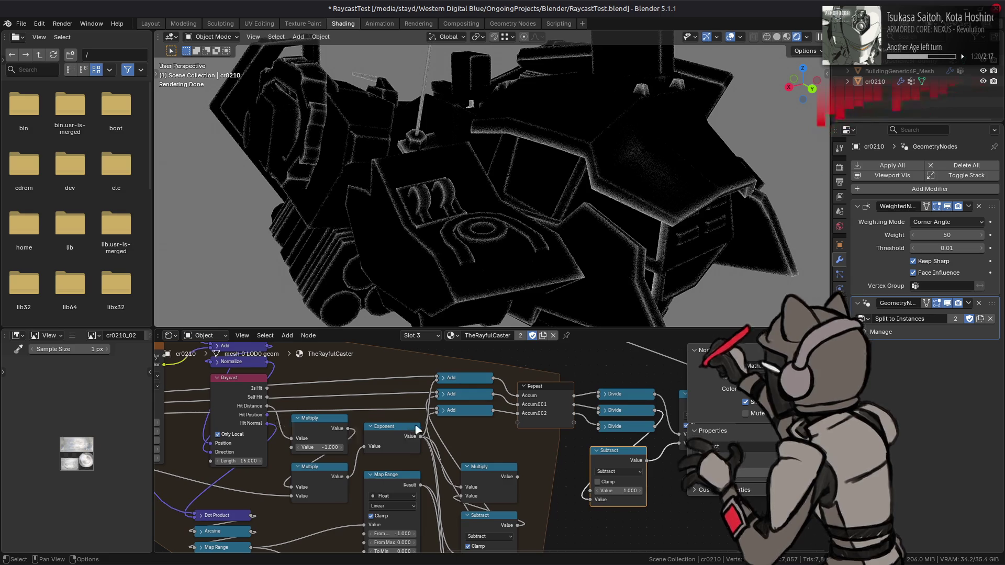
scroll(492, 436, "up", 2, "shift")
left_click_drag(485, 433, 471, 401)
key("x")
left_click(534, 396)
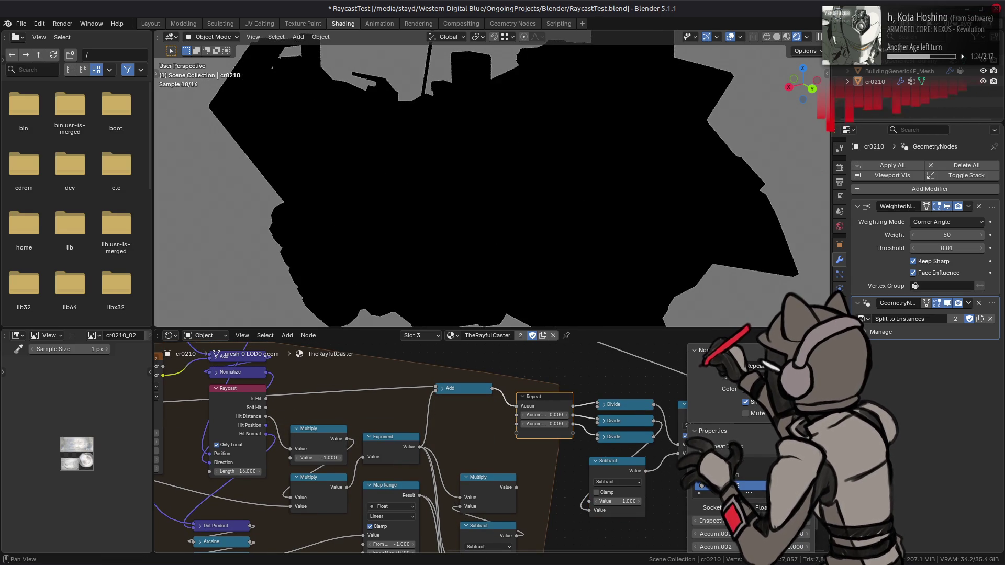
left_click(809, 484)
left_click(808, 484)
middle_click_drag(632, 443, 544, 433)
key("b")
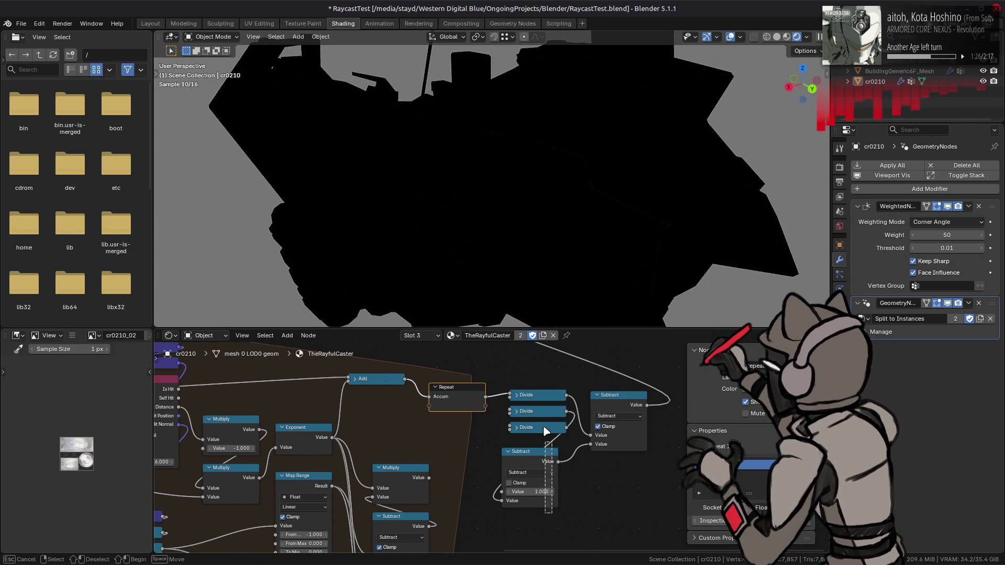
left_click_drag(546, 435, 542, 411)
key("x")
left_click(614, 401)
key("x")
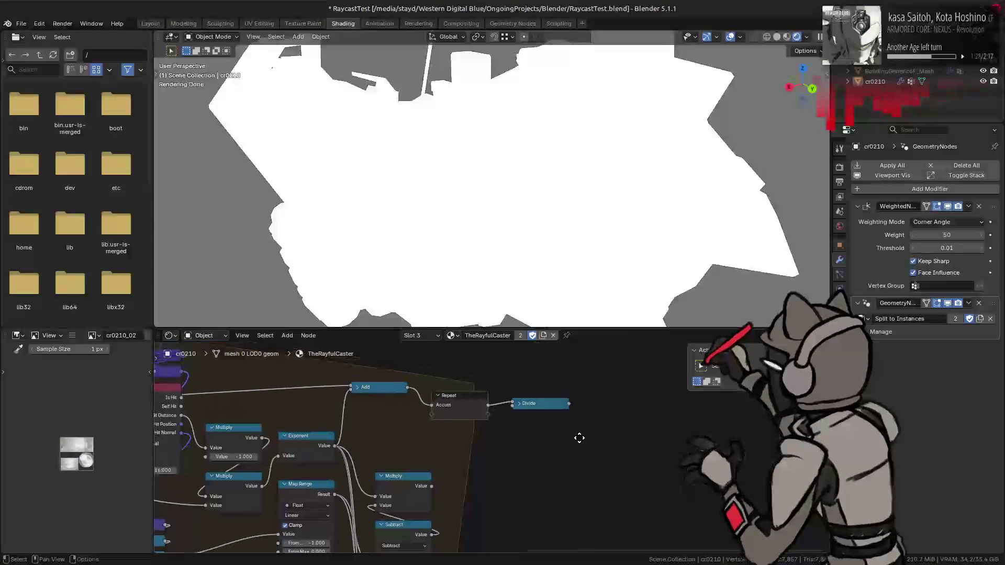
- Link the remaining Divide to Emission Strength and drop the Add node onto the Raycast link
middle_click_drag(576, 424, 593, 498)
left_click_drag(584, 467, 466, 360)
mouse_move(584, 474)
left_mouse_down()
mouse_move(488, 364)
mouse_move(485, 374)
left_mouse_up()
middle_click_drag(484, 451, 544, 421)
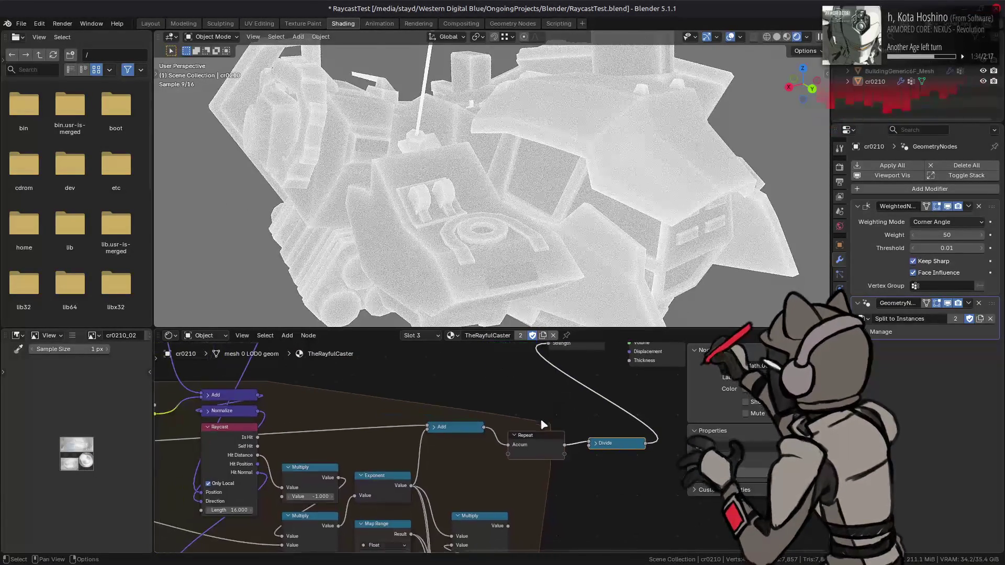
mouse_move(465, 430)
left_mouse_down()
mouse_move(473, 445)
mouse_move(553, 482)
left_mouse_up()
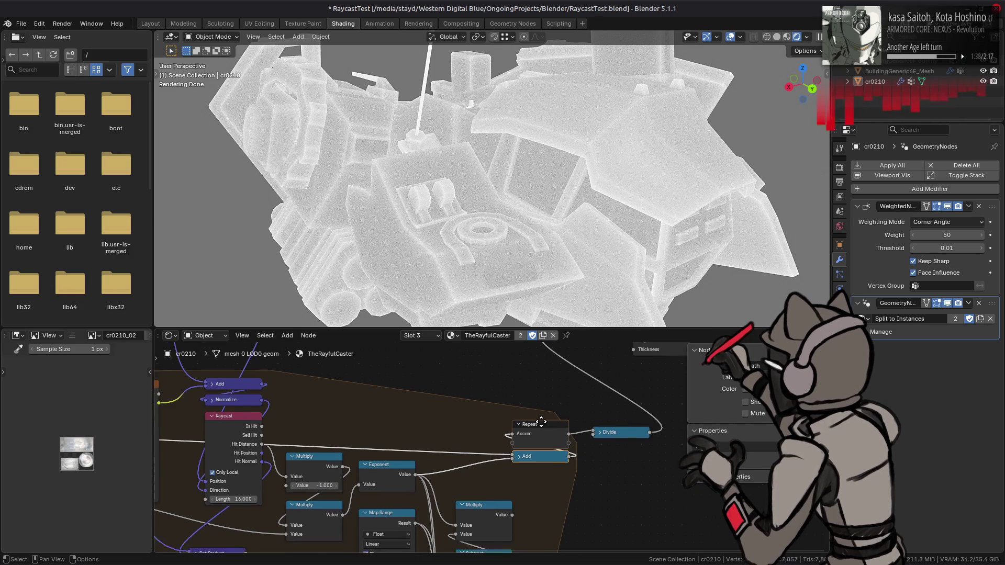
middle_click_drag(535, 442, 547, 415)
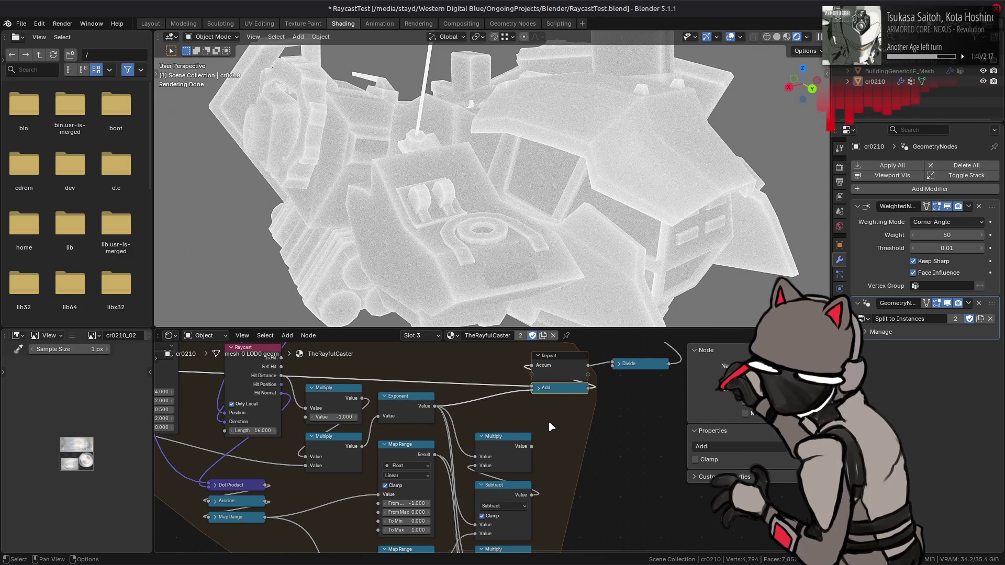
- Connect the Multiply output into the Add node and delete the two lower Multiply nodes
left_click_drag(531, 446, 537, 439)
left_click_drag(523, 395, 520, 391)
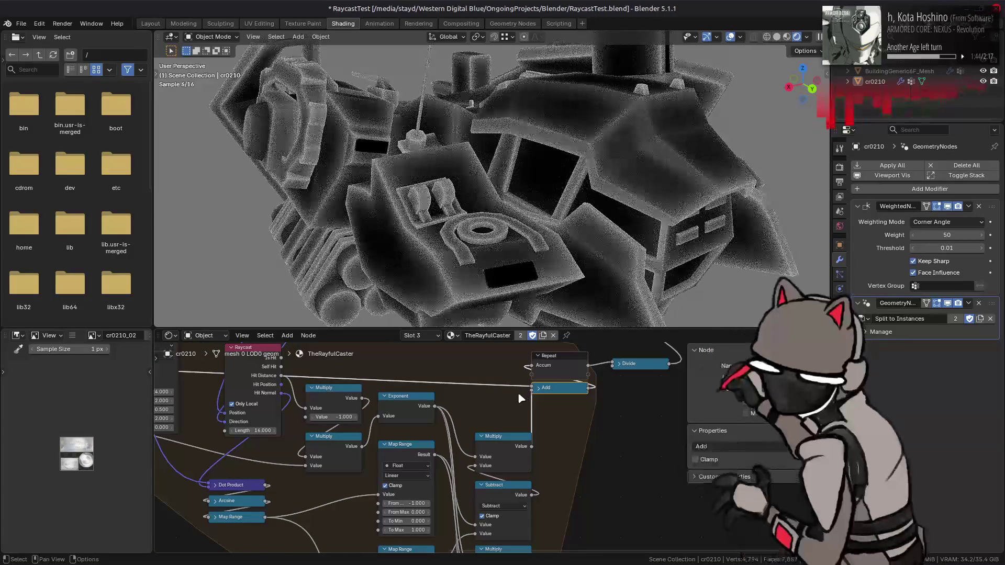
scroll(550, 443, "down", 1)
middle_click_drag(554, 449, 582, 352)
left_click_drag(568, 506, 530, 455)
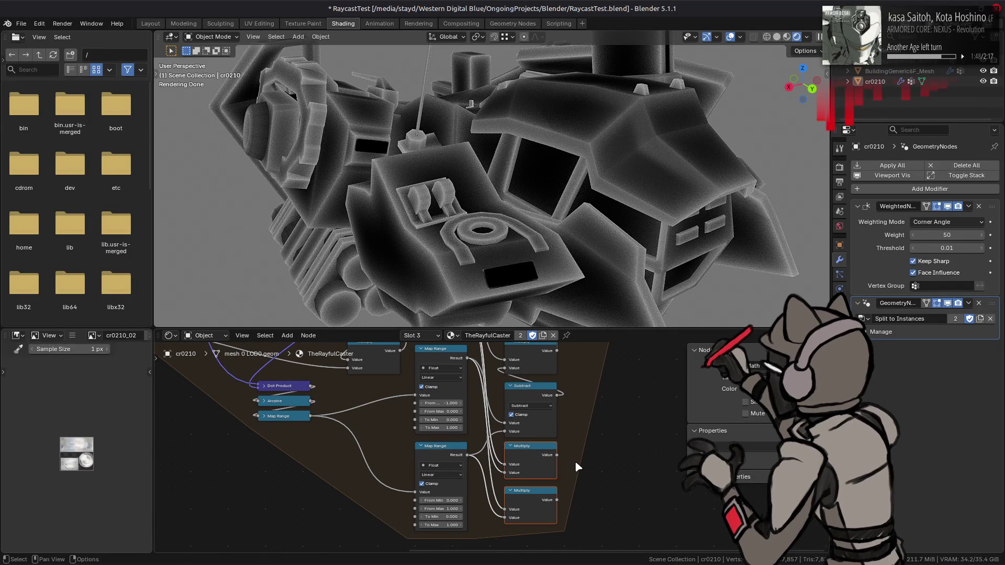
key("x")
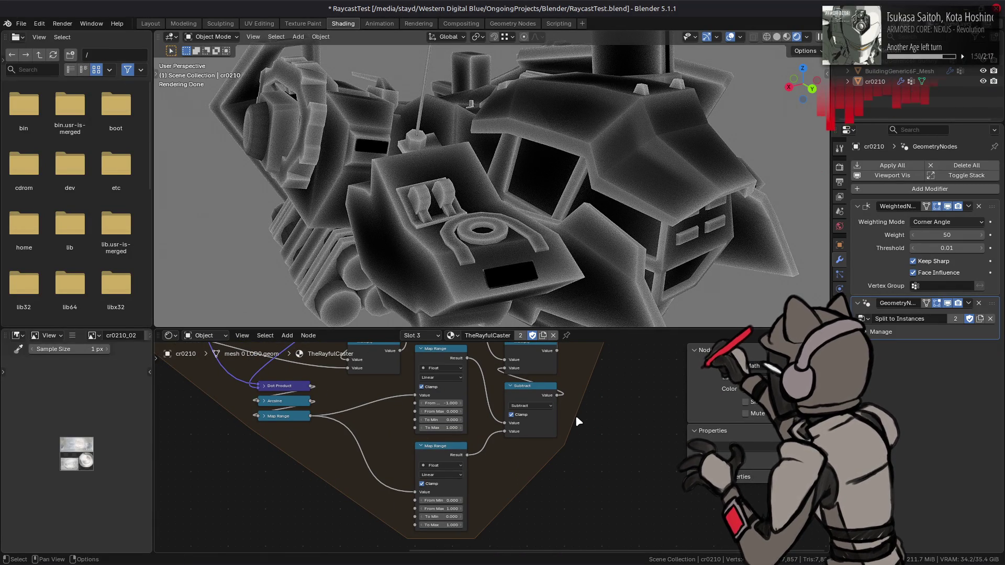
- Link the Map Range Result into the Multiply node's second input
mouse_move(566, 406)
middle_mouse_down()
mouse_move(551, 472)
mouse_move(600, 410)
mouse_move(583, 455)
middle_mouse_up()
left_click(554, 478)
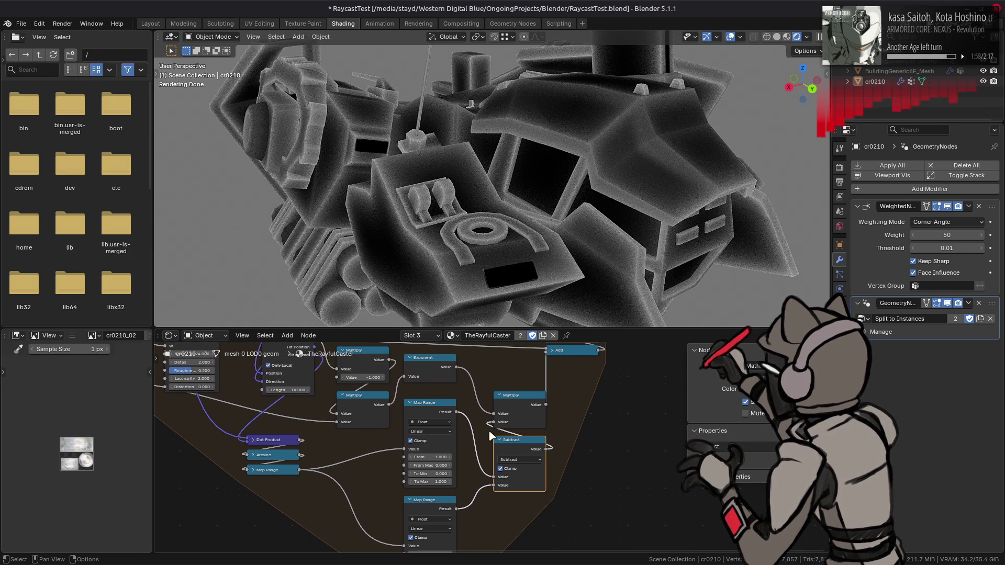
middle_click_drag(489, 430, 491, 440)
left_click_drag(457, 422, 495, 431)
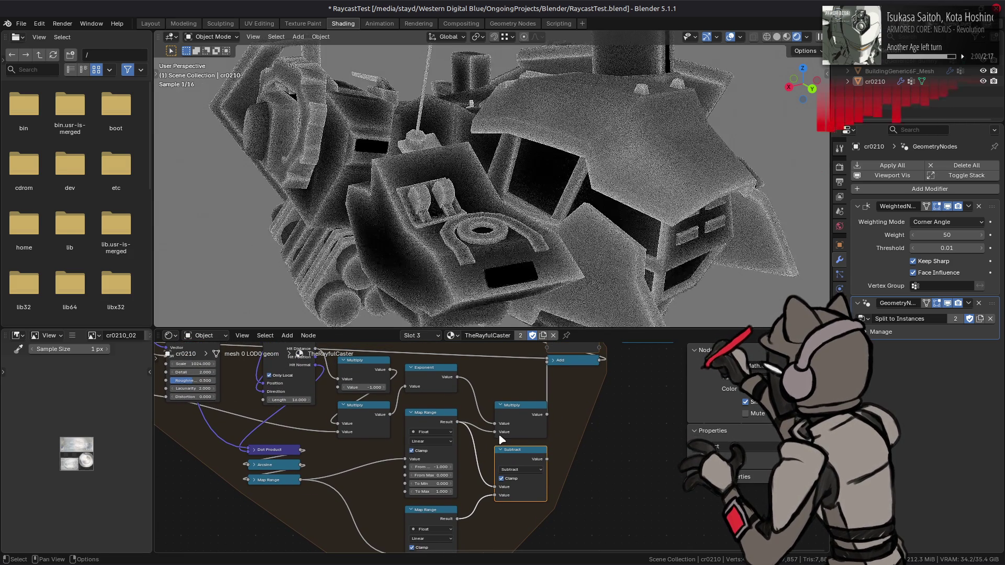
middle_click_drag(528, 181, 513, 194)
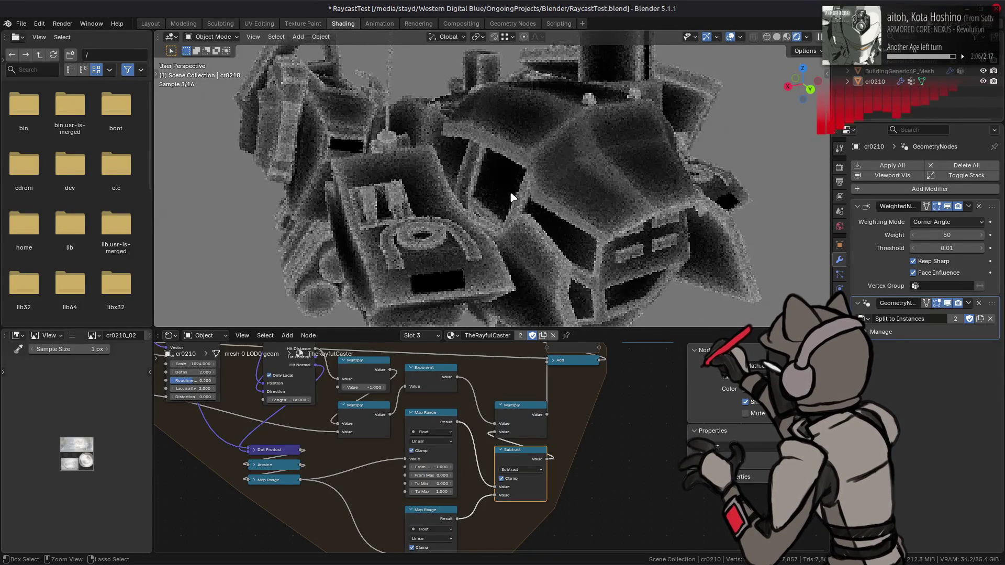
middle_click_drag(567, 449, 562, 385)
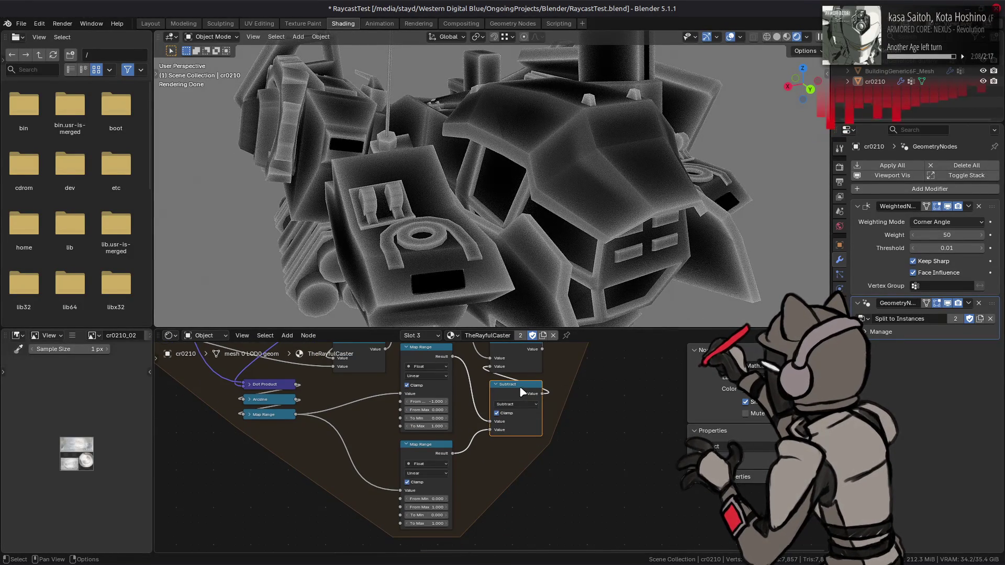
- Duplicate Subtract and Multiply, chaining lower Map Range through them into the upper Multiply
key("shift+d")
left_click(523, 480)
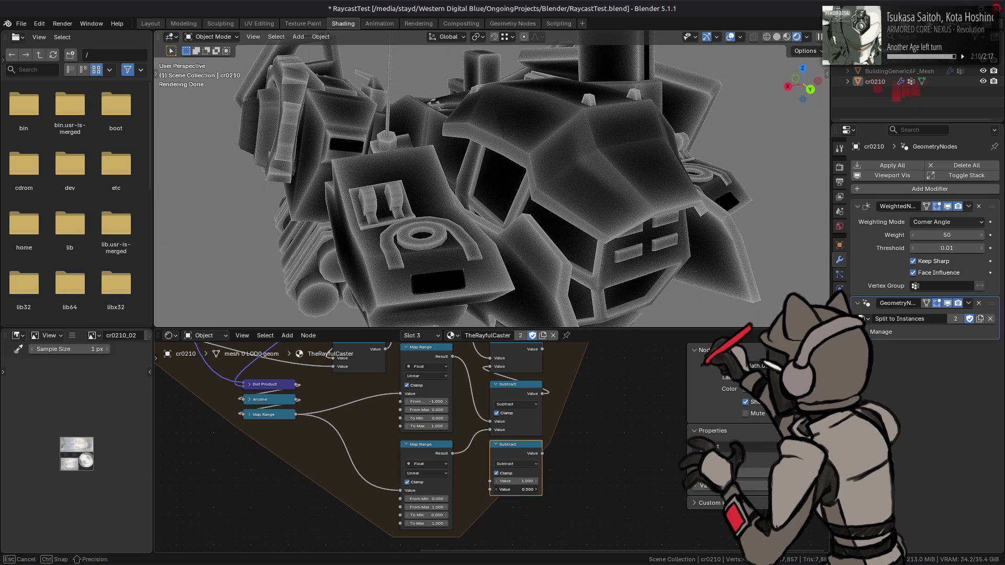
left_click_drag(452, 453, 491, 491)
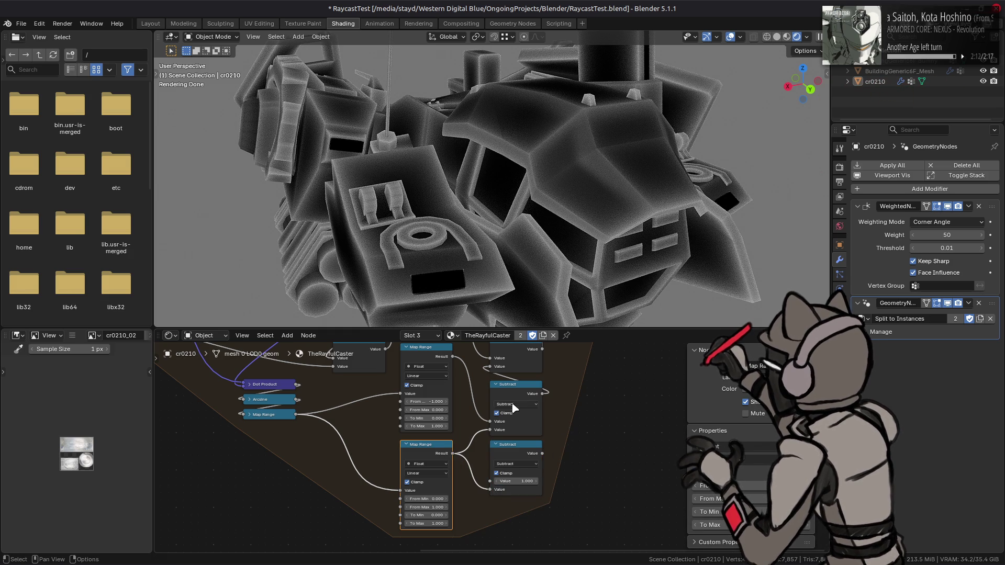
middle_click_drag(514, 386, 504, 408)
left_click(505, 367)
key("shift+d")
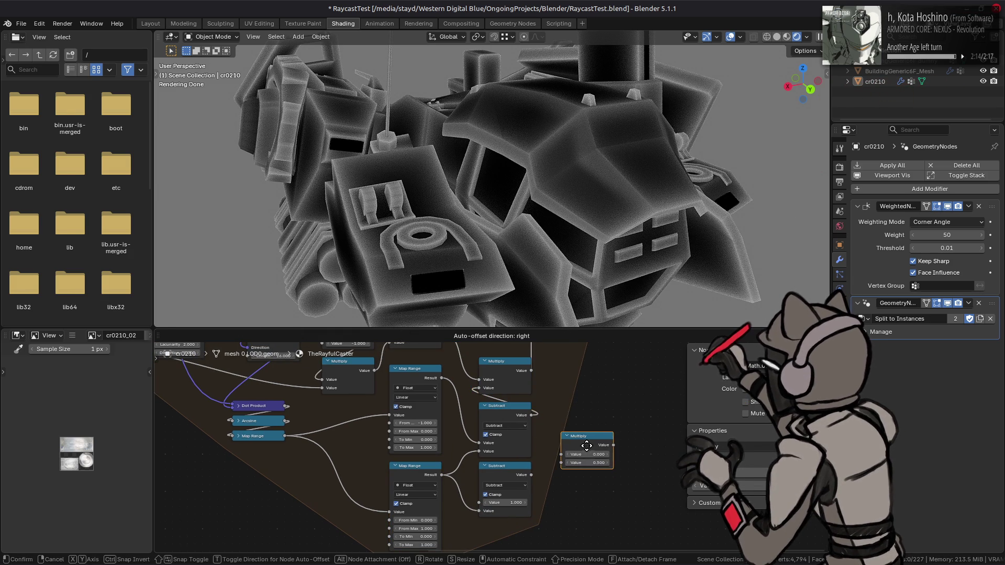
left_click(586, 442)
mouse_move(442, 378)
left_mouse_down()
mouse_move(500, 437)
mouse_move(561, 463)
left_mouse_up()
left_click_drag(613, 445, 480, 388)
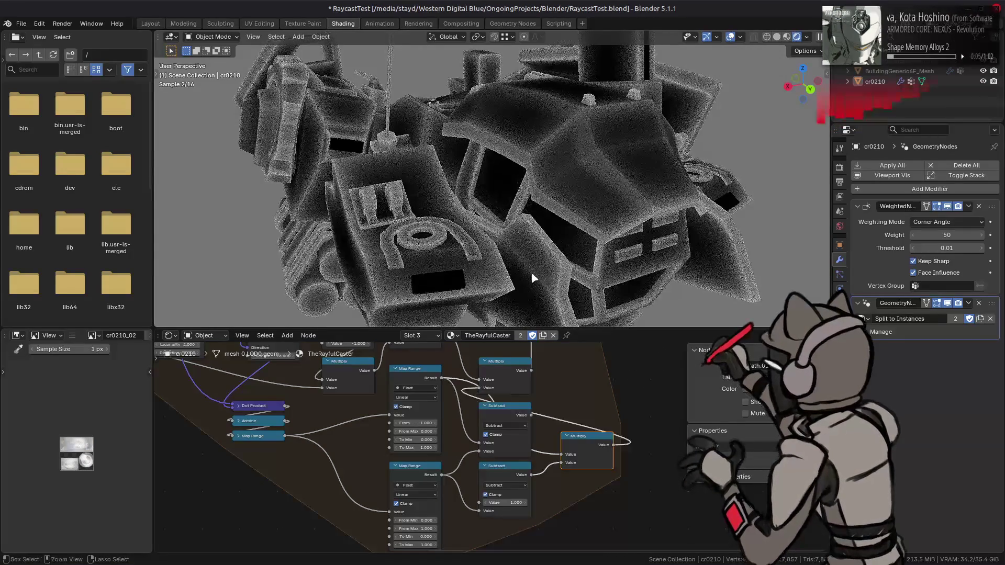
- Compare the render with and without the Subtract-to-Multiply link, leaving it removed
mouse_move(371, 227)
middle_mouse_down()
mouse_move(597, 220)
mouse_move(552, 224)
mouse_move(567, 149)
mouse_move(594, 285)
mouse_move(612, 278)
mouse_move(492, 168)
mouse_move(516, 171)
mouse_move(539, 211)
middle_mouse_up()
mouse_move(615, 393)
middle_mouse_down()
mouse_move(591, 489)
mouse_move(606, 466)
middle_mouse_up()
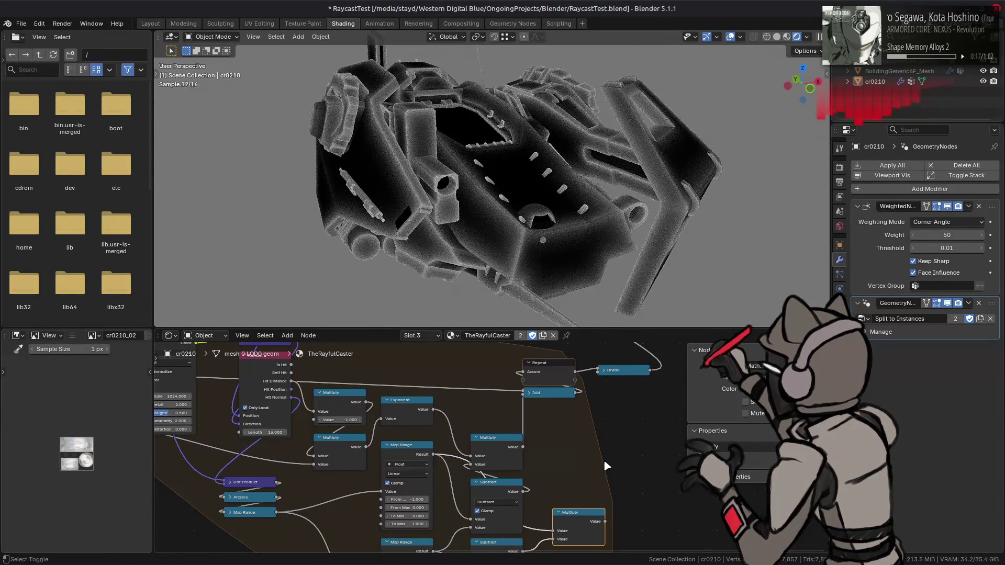
key("ctrl+shift+z")
key("ctrl+shift+z")
key("ctrl+z")
key("ctrl+shift+z")
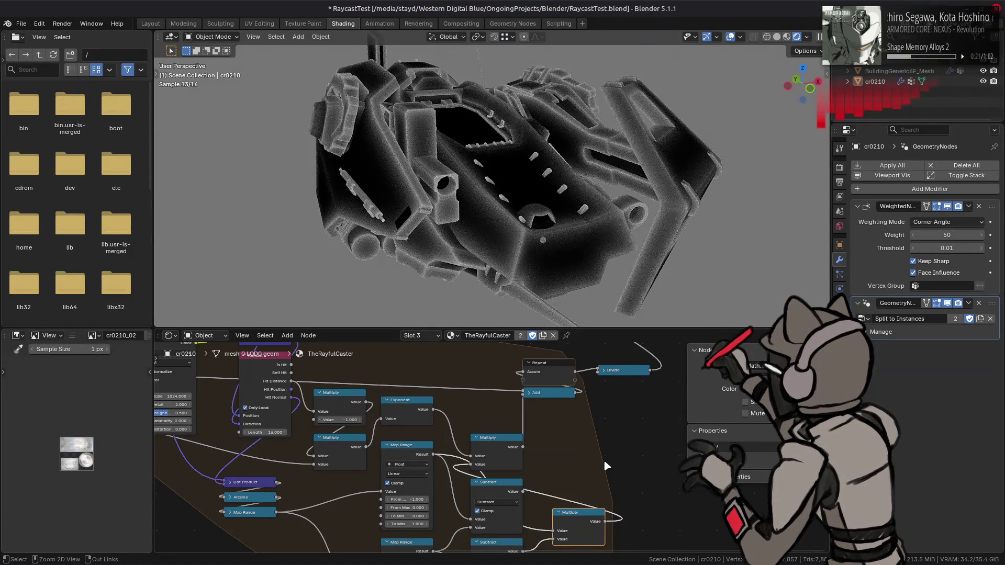
key("ctrl+z")
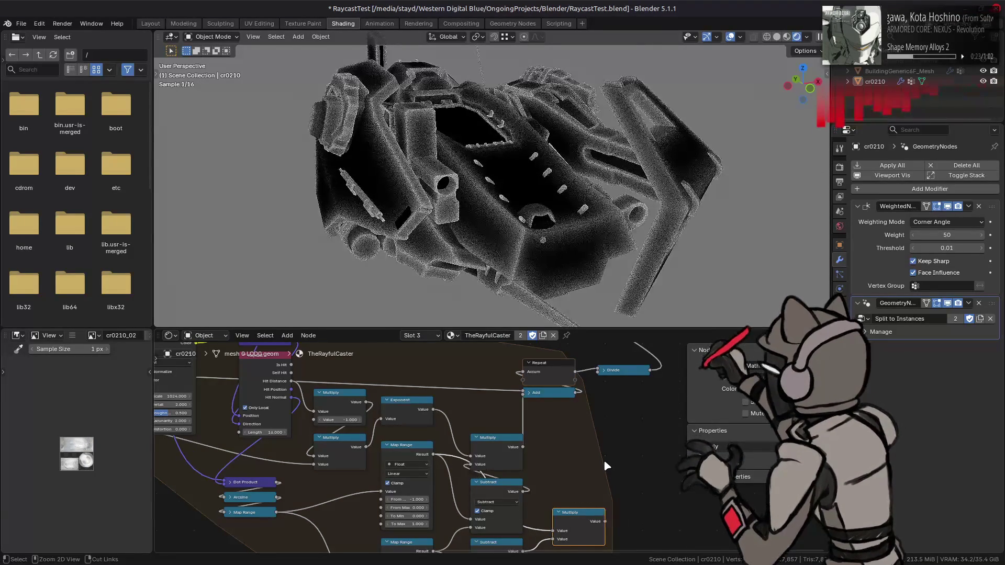
middle_click_drag(445, 157, 547, 163)
middle_click_drag(157, 439, 258, 434)
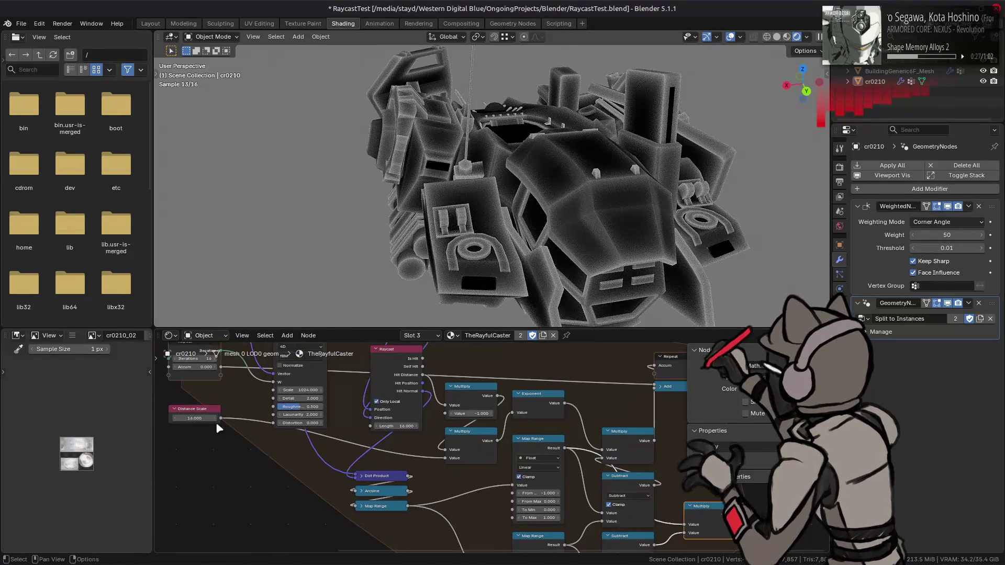
- Set Distance Scale back to 64 and connect the Multiply output into the Add node
left_click(199, 418)
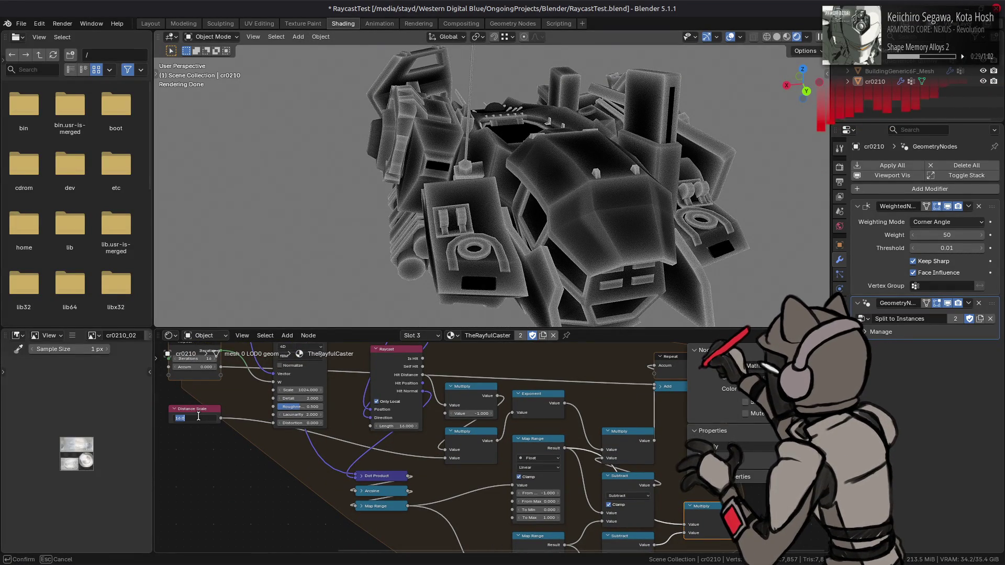
key("Return")
middle_click_drag(738, 519, 587, 504)
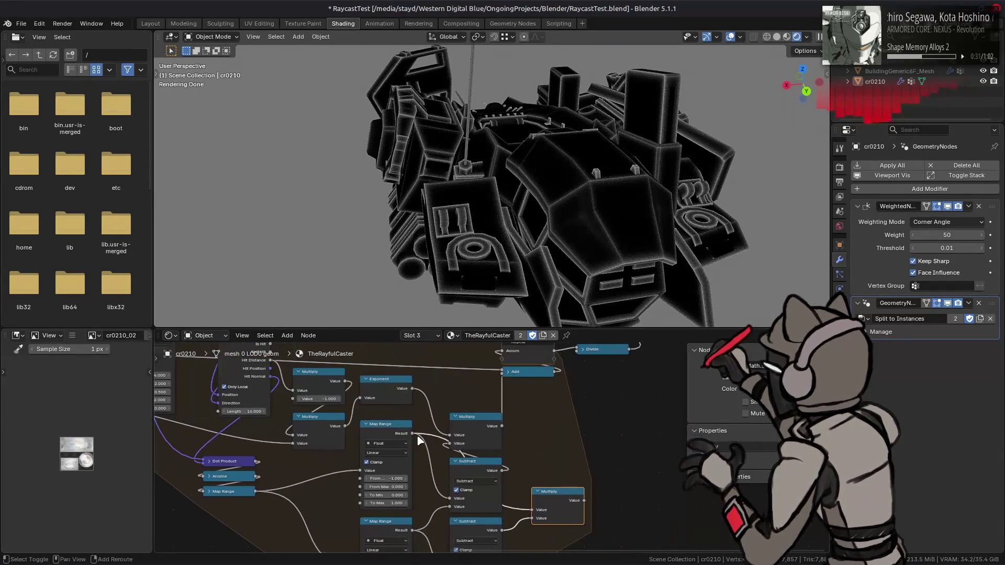
left_click_drag(585, 501, 502, 376)
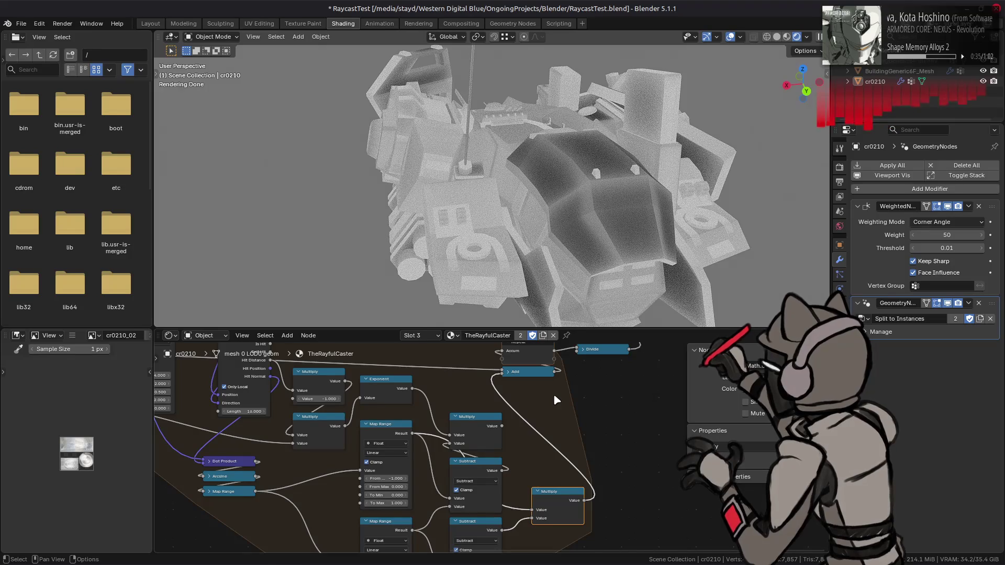
middle_click_drag(540, 451, 550, 417)
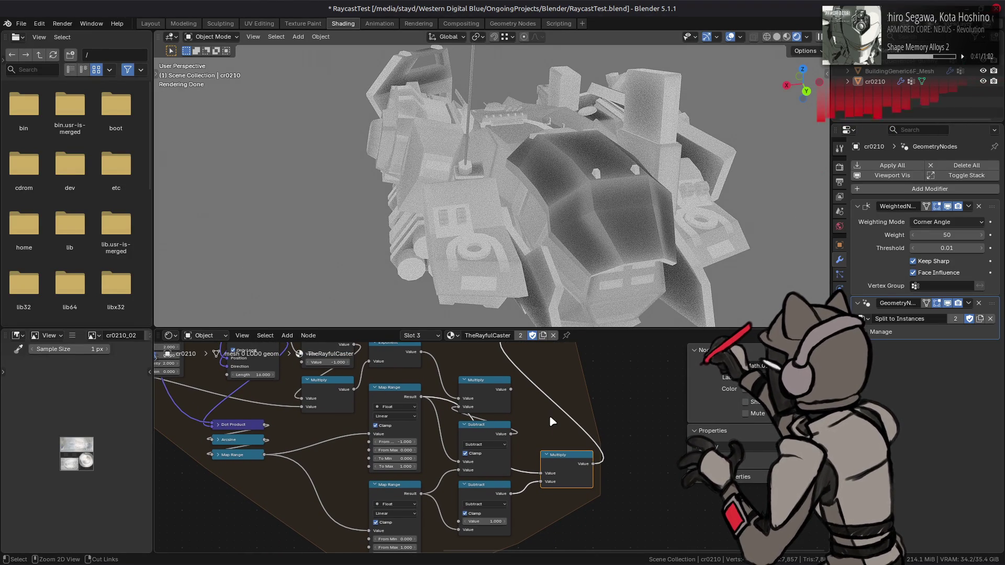
left_click(550, 417, "ctrl+shift")
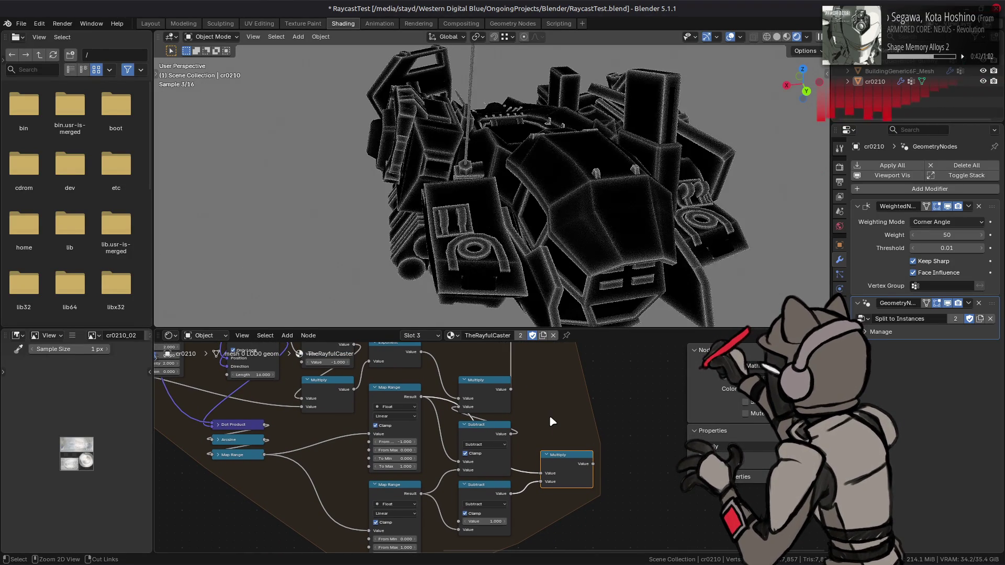
- Relink from the lower Multiply, then delete the extra Multiply and lower Subtract nodes
left_click(492, 390)
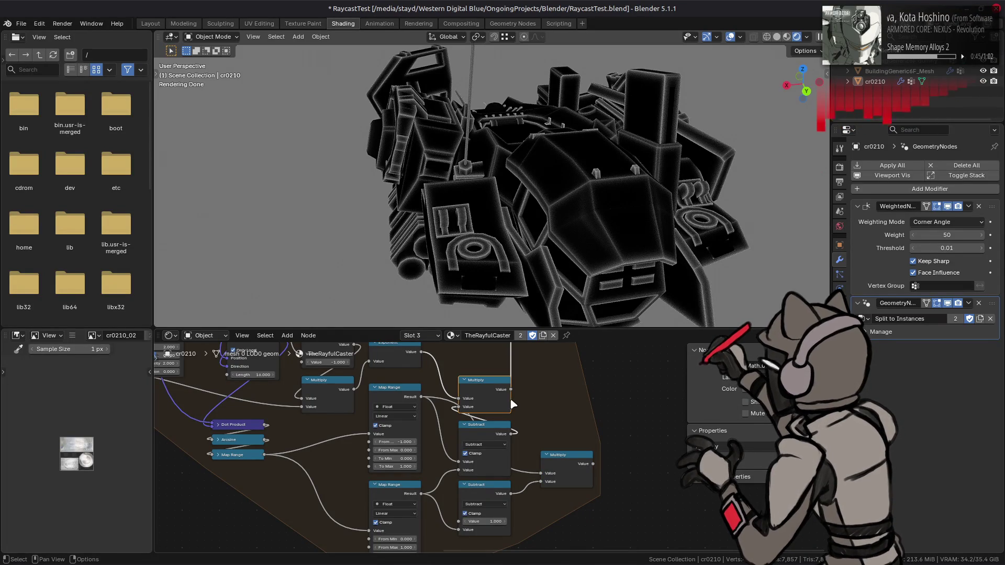
left_click_drag(593, 464, 461, 414)
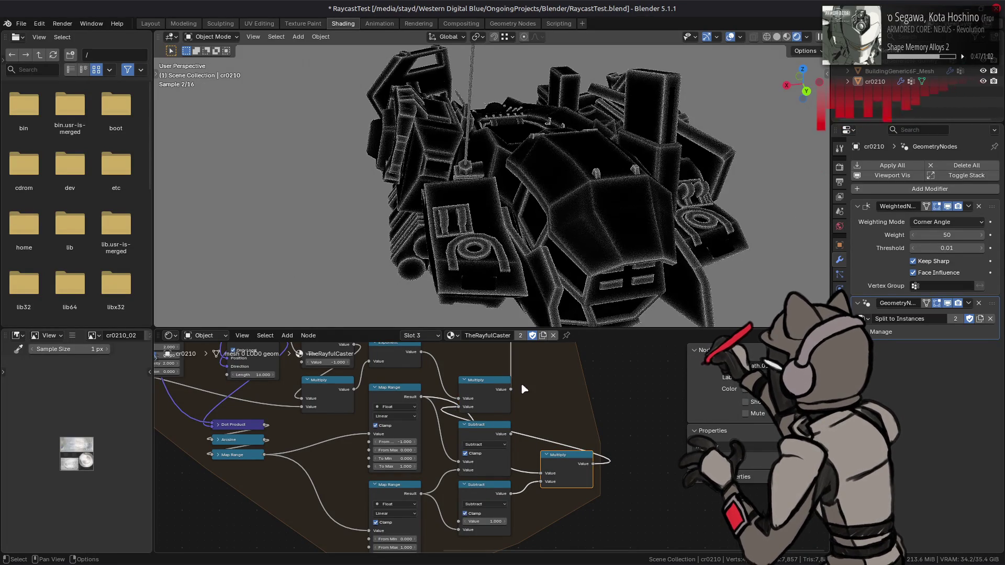
scroll(569, 270, "up", 3)
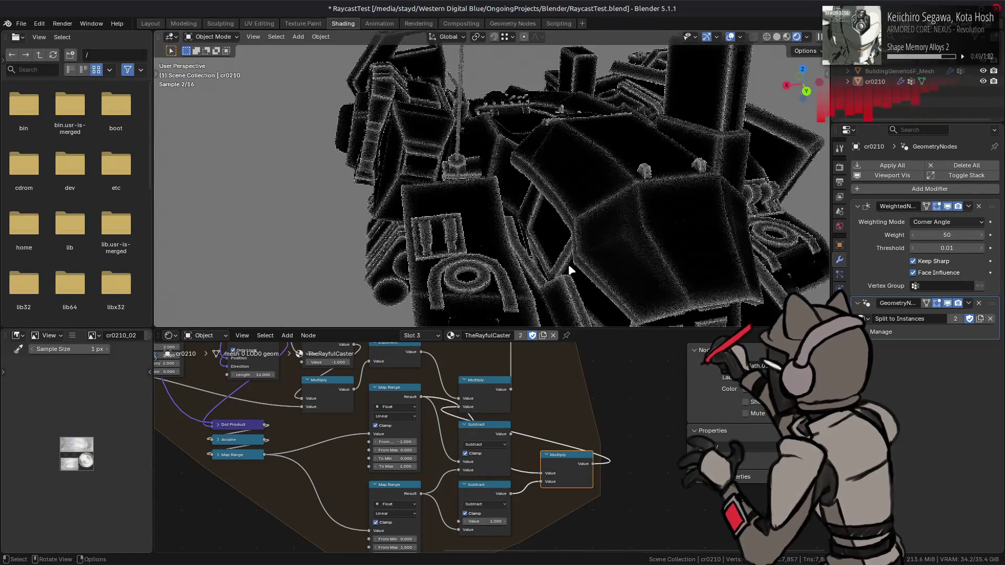
scroll(569, 269, "down", 3)
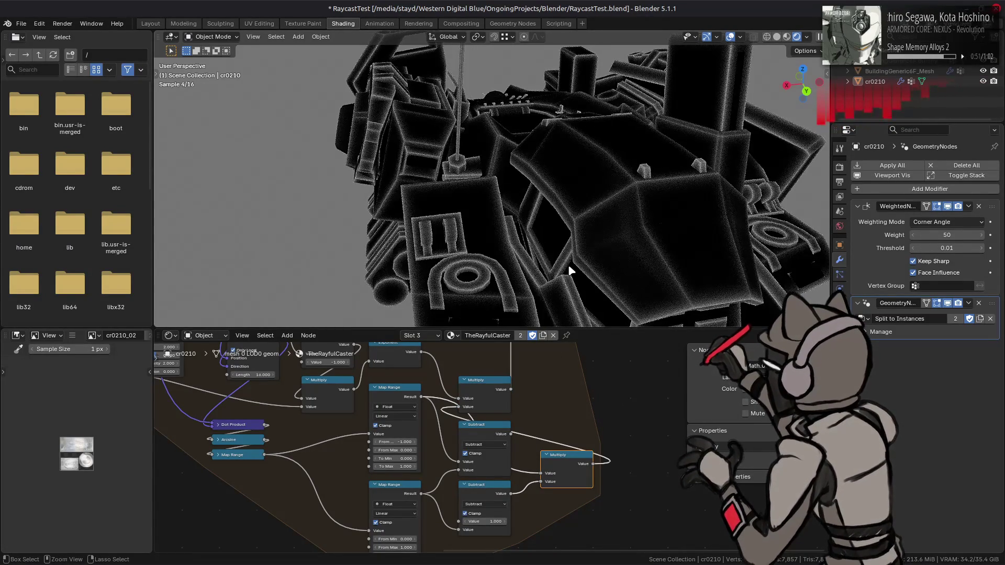
key("x")
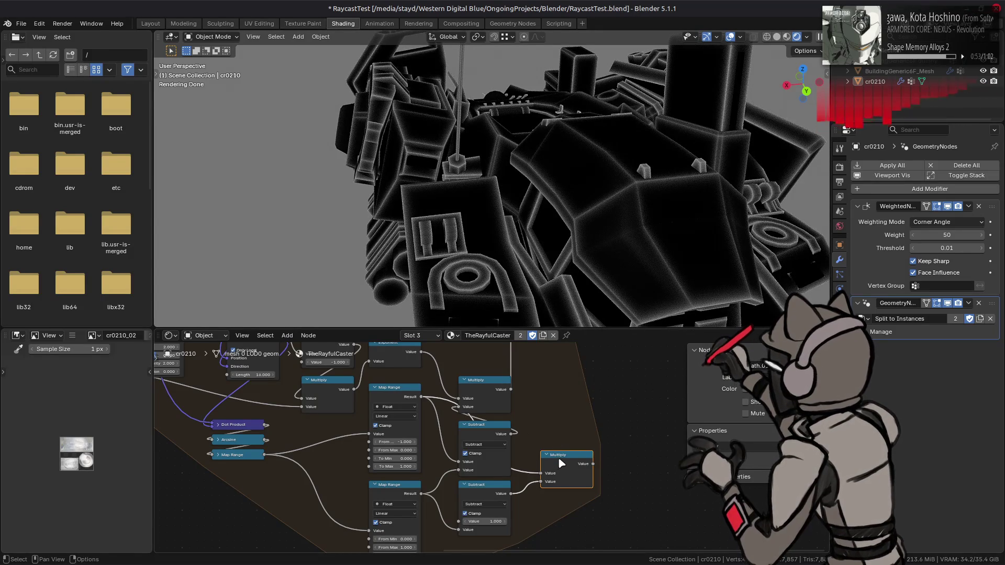
left_click(487, 497)
key("x")
middle_click_drag(553, 406, 573, 437)
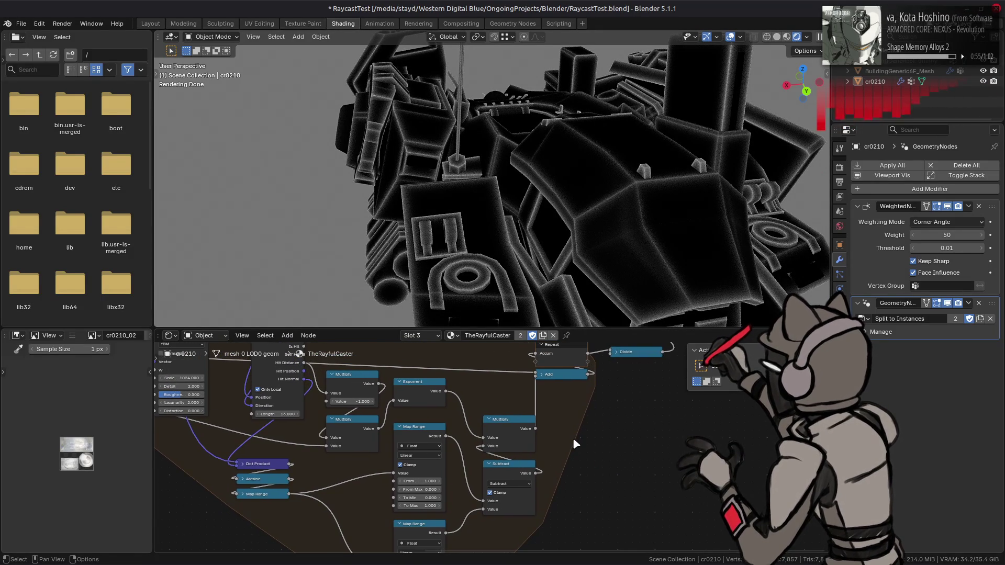
left_click(507, 467)
- Hide the Subtract node's options, collapse it and move it further down
right_click(507, 467)
mouse_move(510, 473)
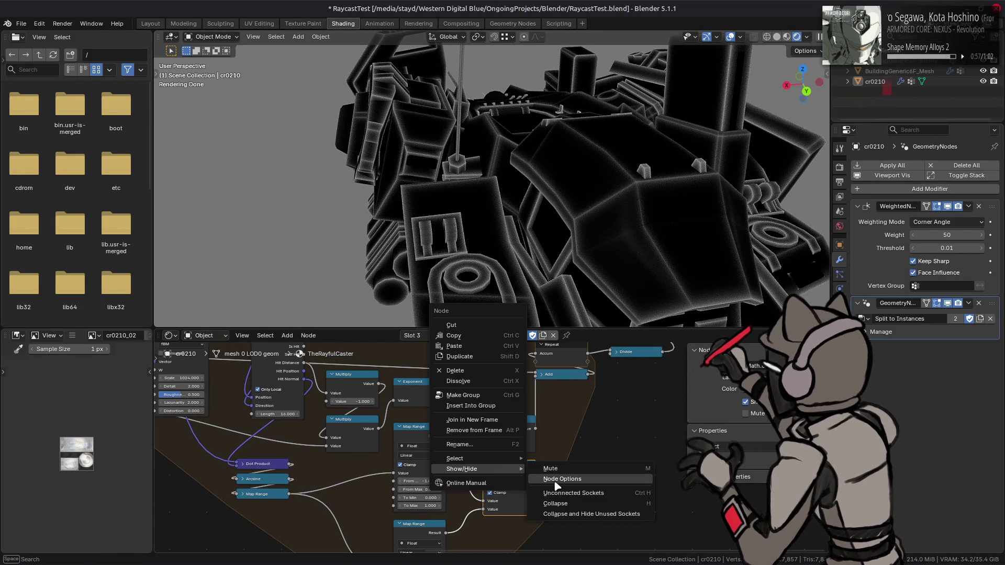
left_click(558, 479)
left_click(490, 465)
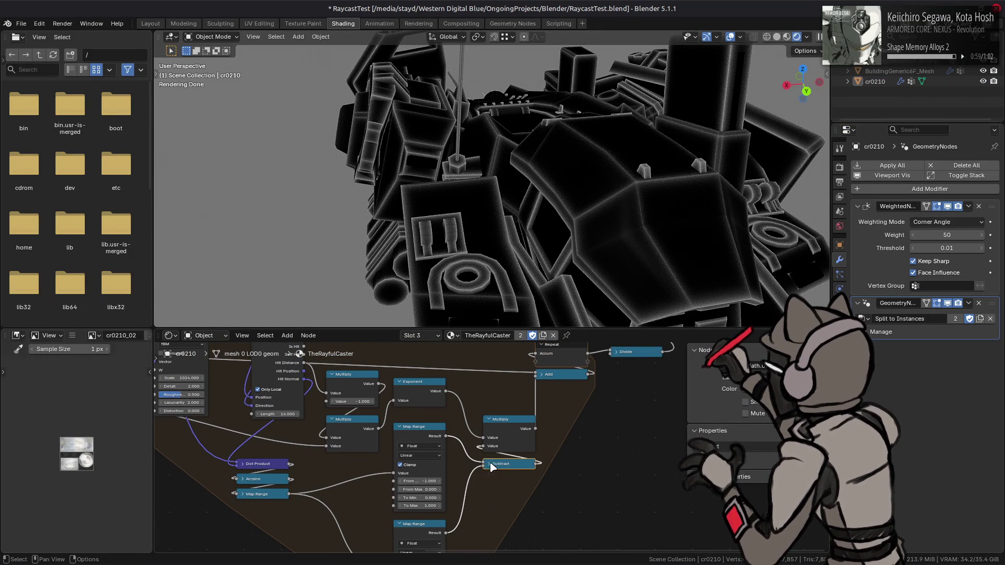
left_click_drag(509, 466, 509, 503)
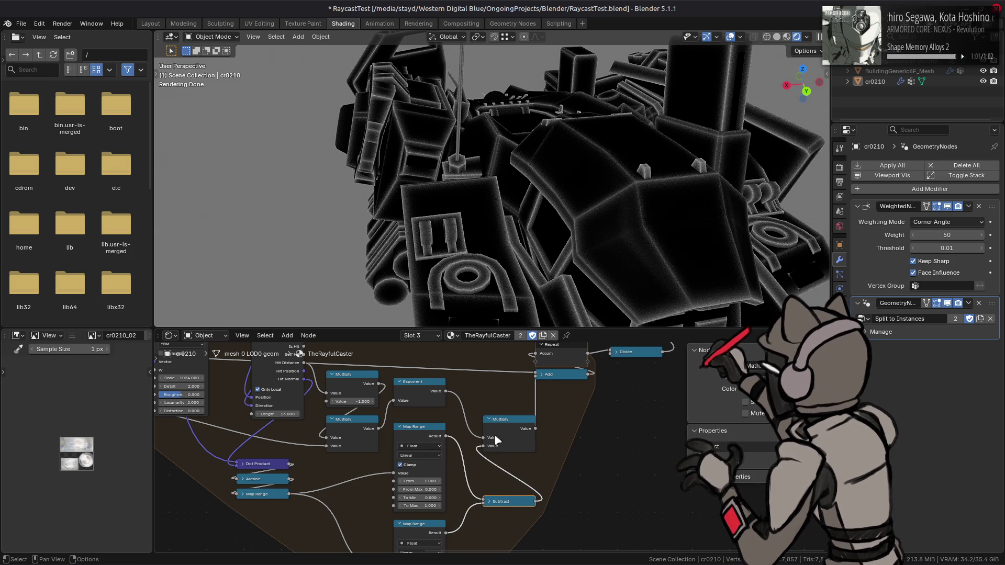
- Collapse the Multiply node, move it into place, and save RaycastTest.blend
left_click(487, 421)
left_click(485, 419)
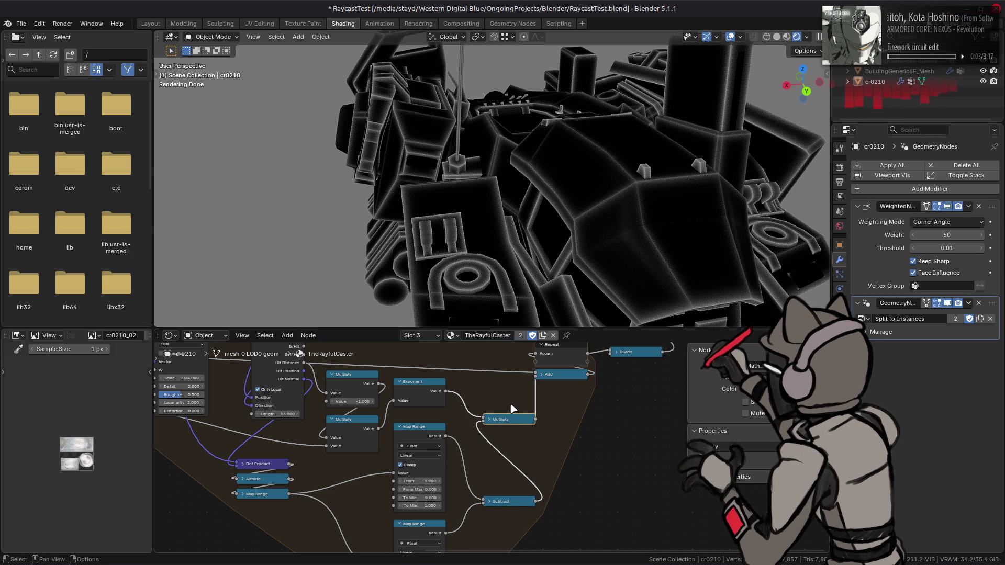
middle_click_drag(512, 408, 501, 438)
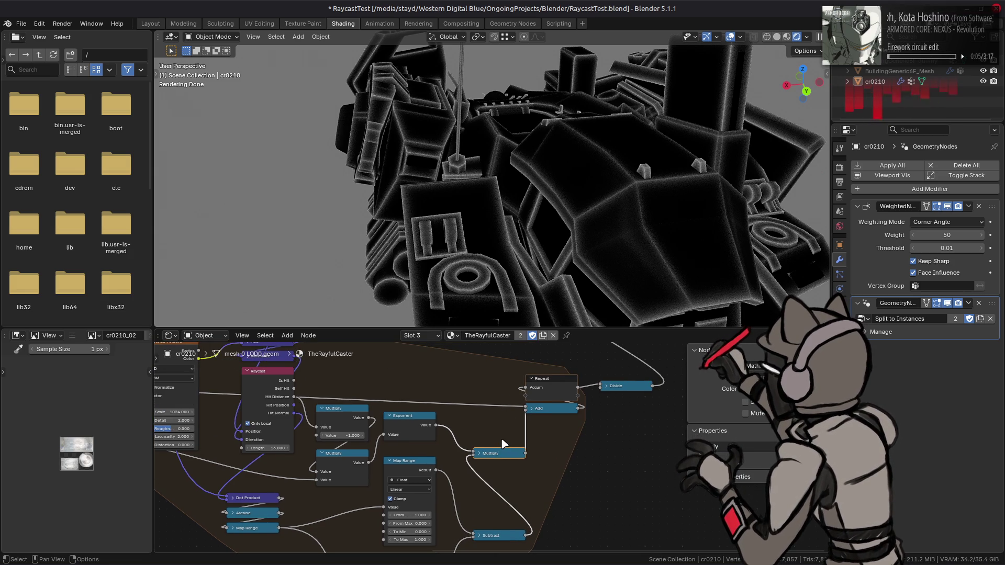
key("g")
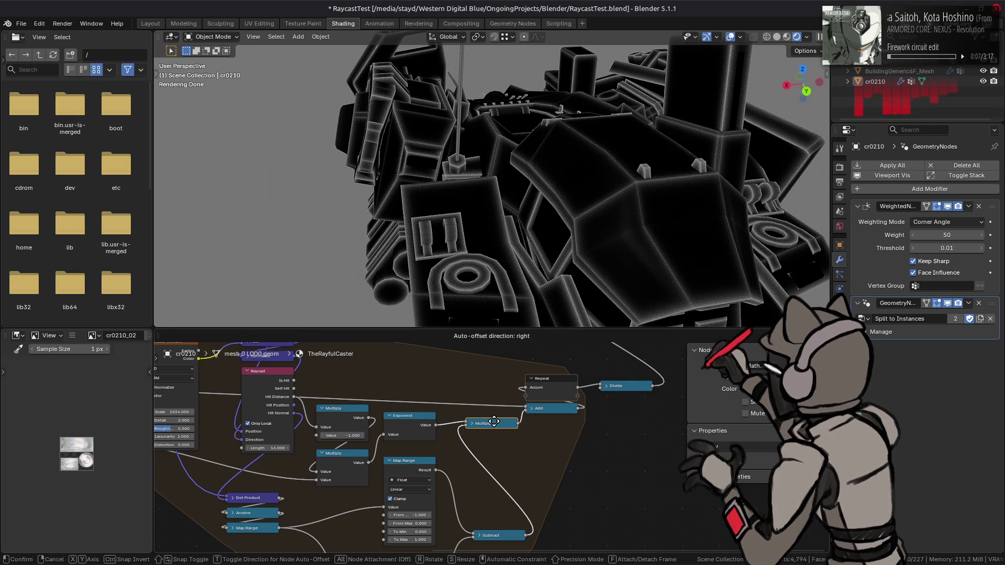
left_click(491, 433)
middle_click_drag(420, 433, 501, 417)
key("ctrl+s")
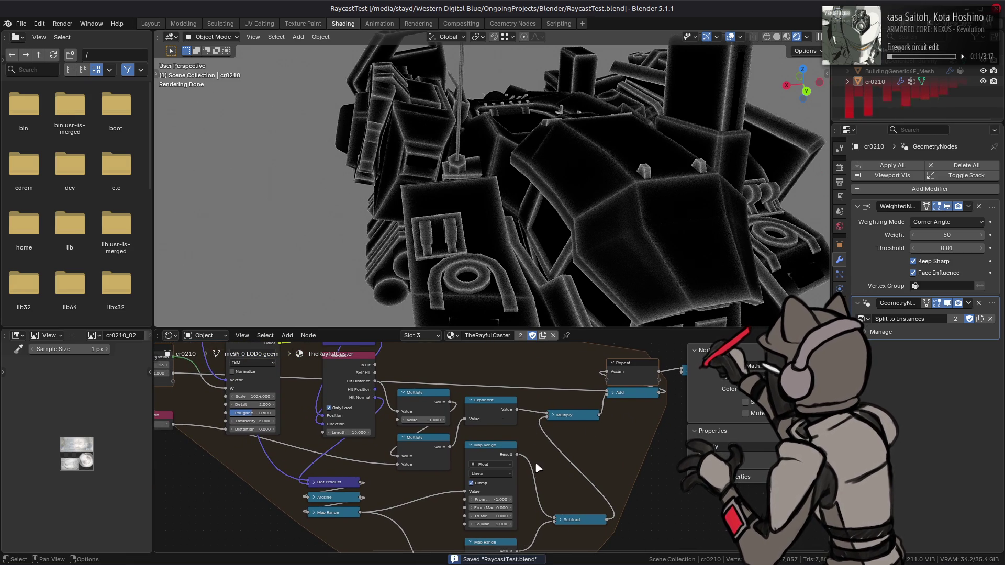
scroll(501, 417, "down", 5)
- Set the first Map Range's From Min to -1.000 and From Max to -0.900
left_click(504, 421)
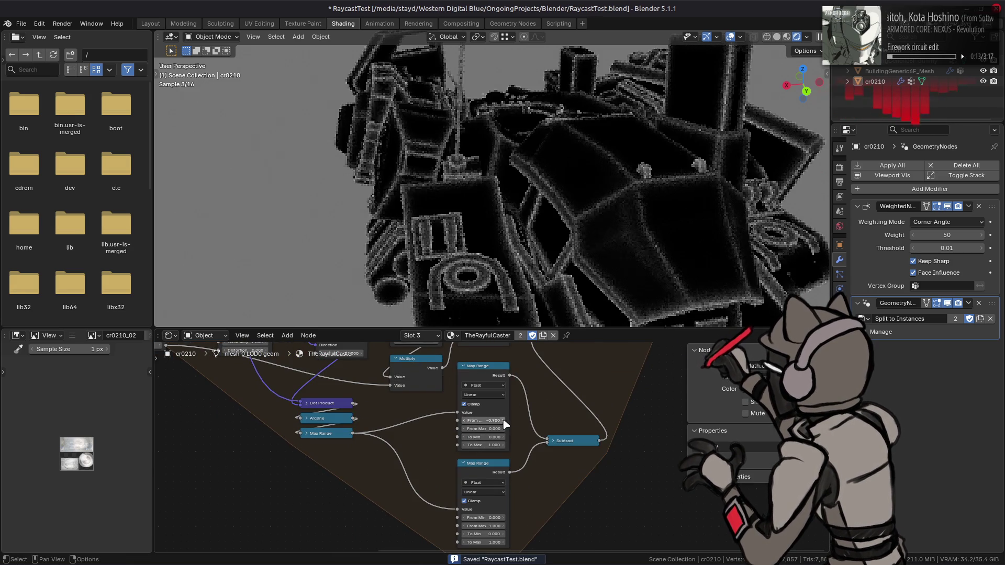
left_click(504, 421)
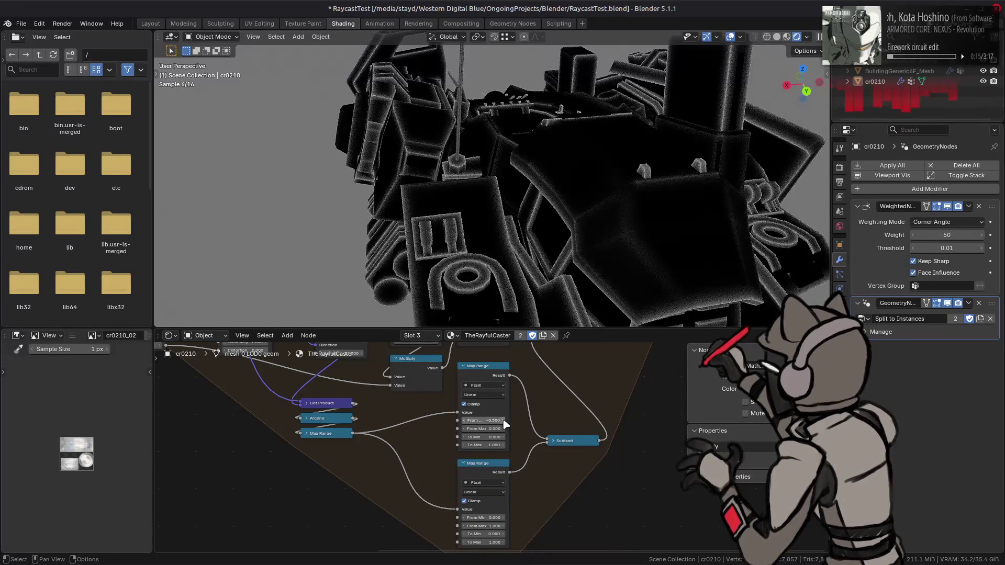
left_click(504, 421)
left_click(504, 421)
left_click(504, 421)
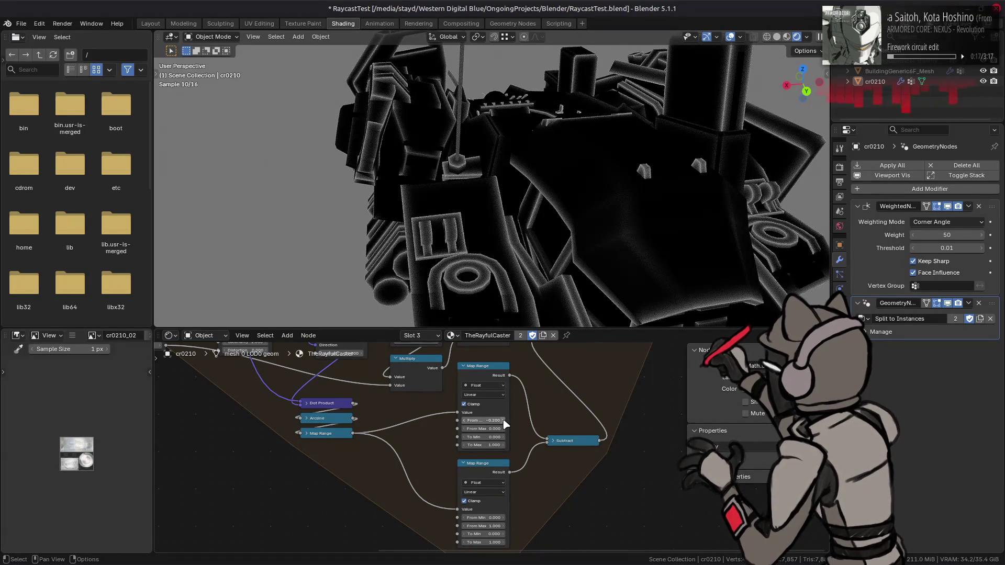
left_click(491, 421)
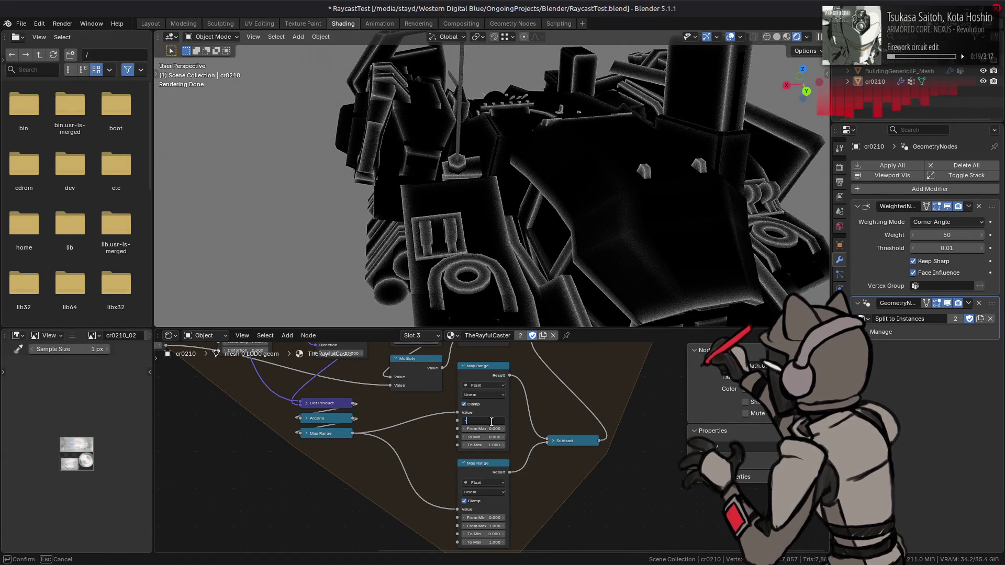
type("1")
key("Return")
left_click_drag(489, 429, 463, 431)
left_click(464, 429)
left_click(465, 429)
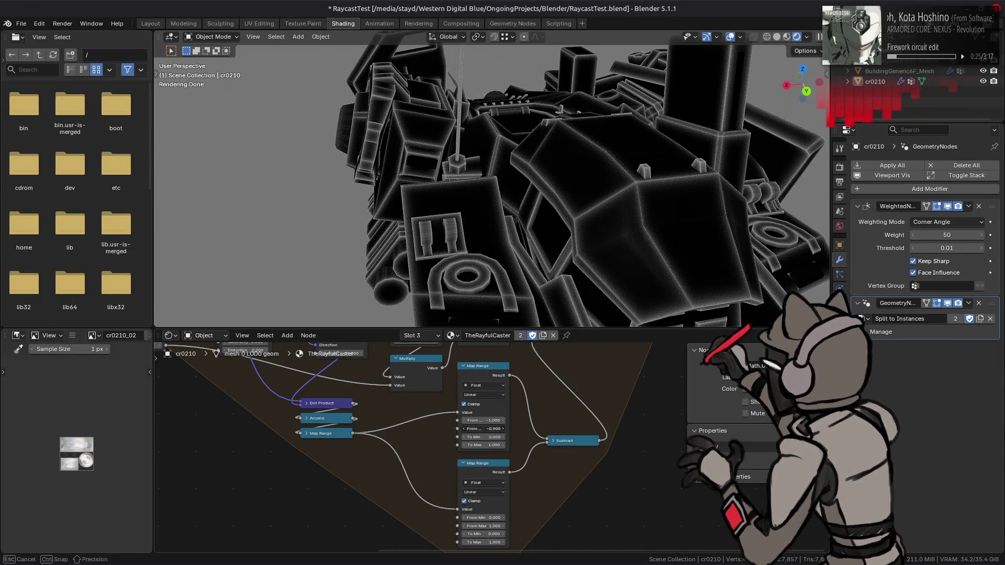
key("Return")
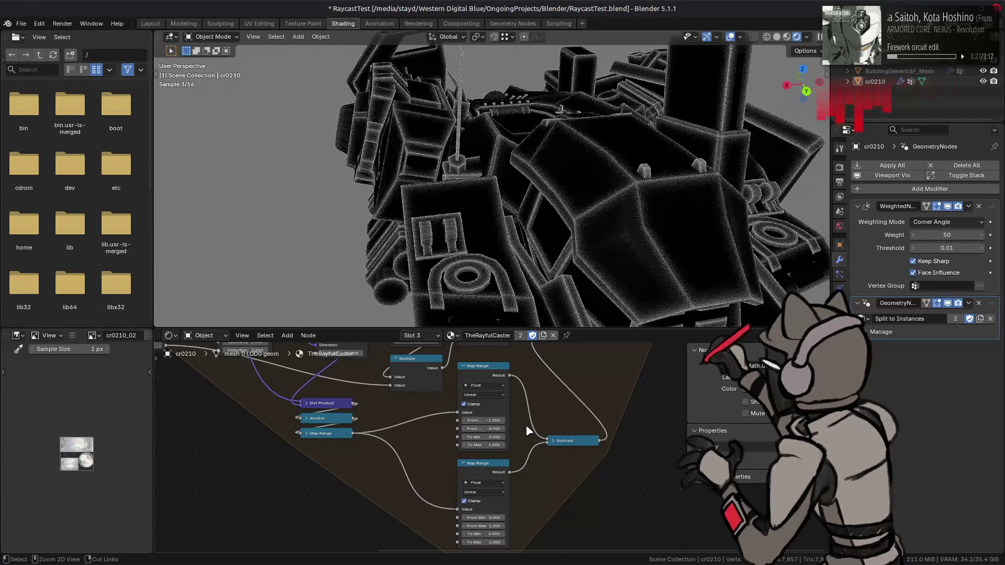
- Orbit and zoom around the model to inspect the white edge outlines from the top
mouse_move(525, 195)
middle_mouse_down()
mouse_move(811, 166)
mouse_move(635, 173)
middle_mouse_up()
mouse_move(527, 147)
middle_mouse_down()
mouse_move(522, 191)
mouse_move(544, 197)
mouse_move(450, 171)
mouse_move(520, 197)
mouse_move(516, 187)
mouse_move(607, 200)
mouse_move(579, 196)
middle_mouse_up()
scroll(523, 190, "up", 6)
scroll(511, 203, "down", 5)
scroll(607, 201, "down", 3)
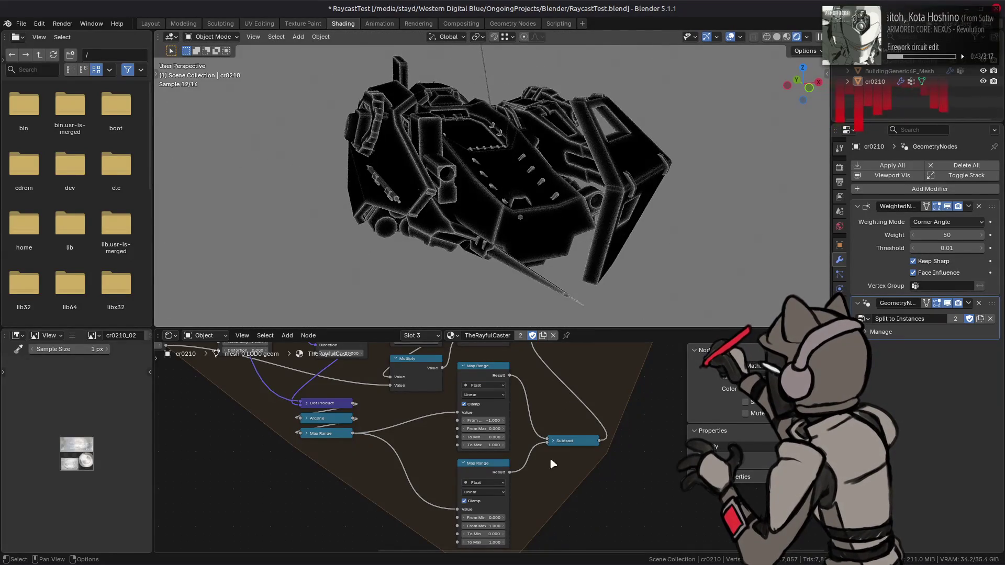
- Try 0.500 for the lower Map Range's From Max, then undo back to 1.000
left_click(492, 517)
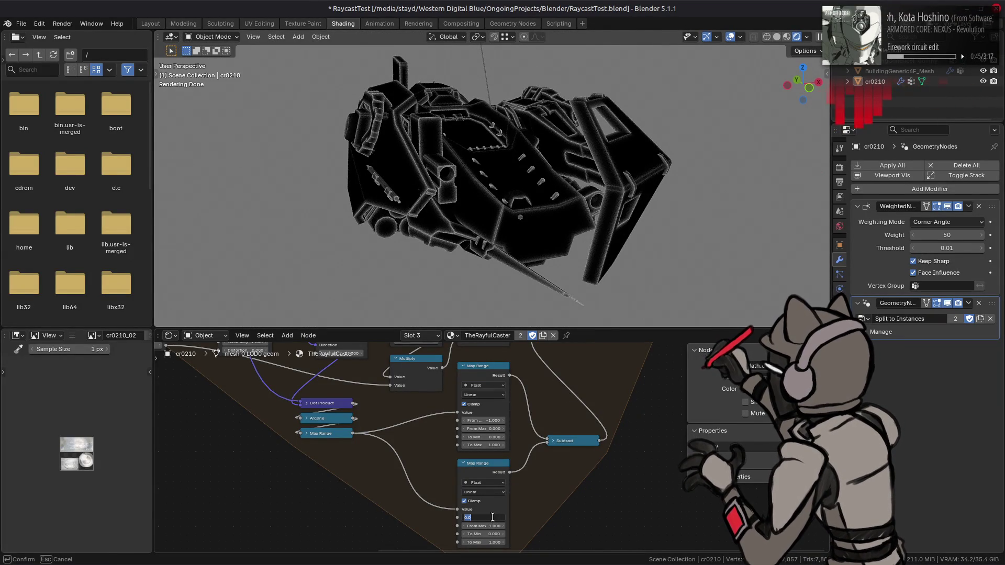
key("Return")
mouse_move(576, 219)
middle_mouse_down()
mouse_move(635, 172)
mouse_move(666, 171)
mouse_move(451, 236)
middle_mouse_up()
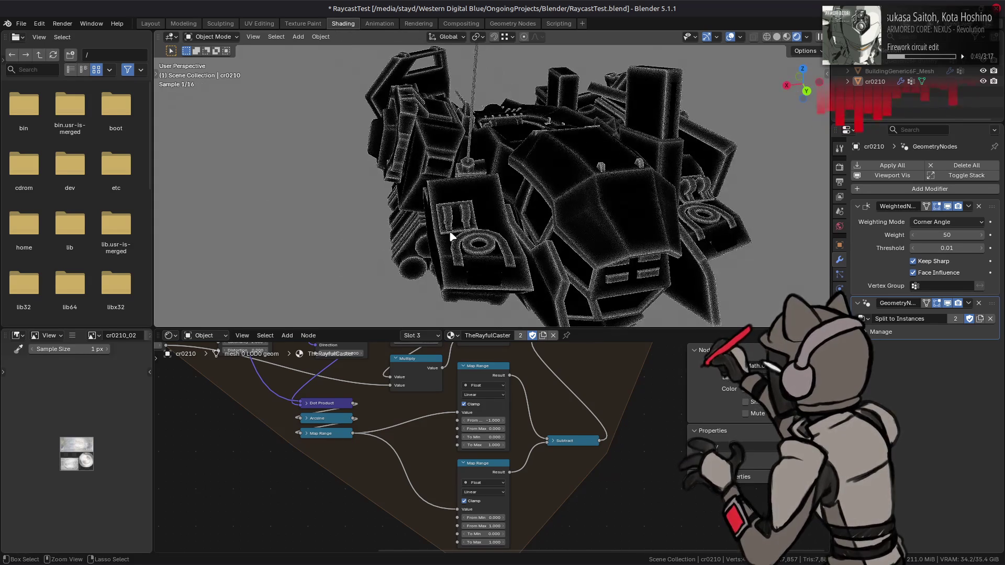
left_click(484, 525)
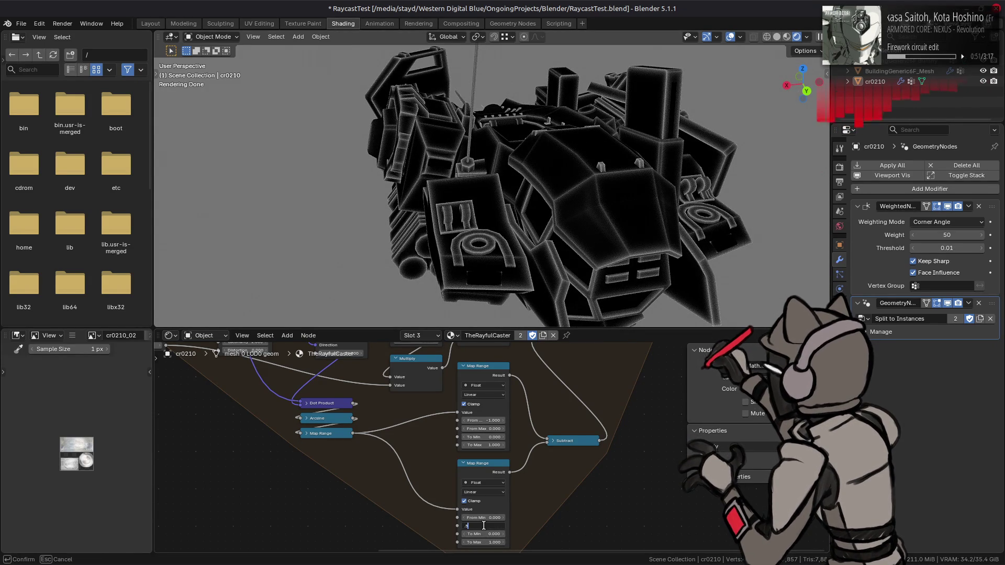
key("Return")
key("ctrl+z")
scroll(539, 224, "up", 3)
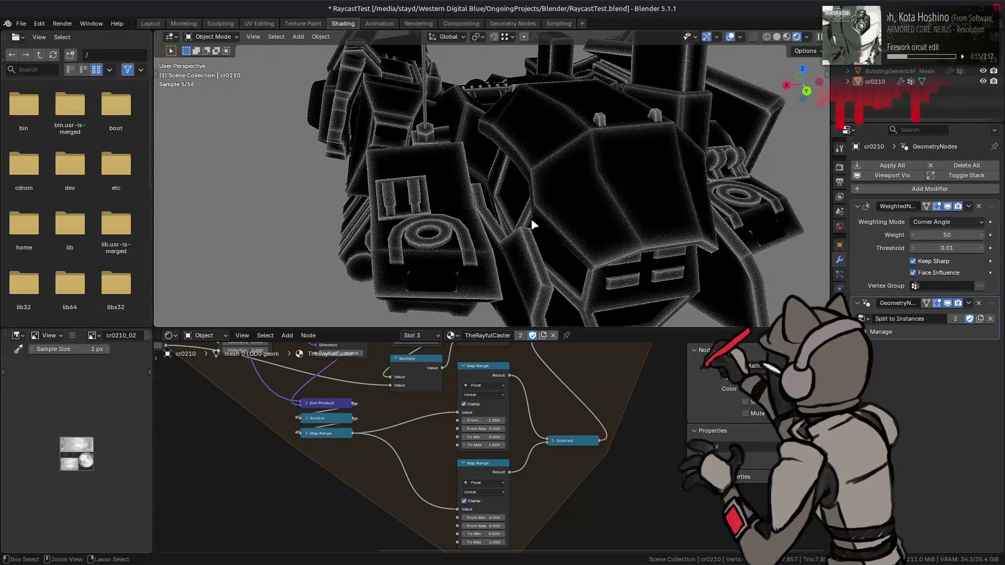
middle_click_drag(533, 223, 541, 209, "ctrl")
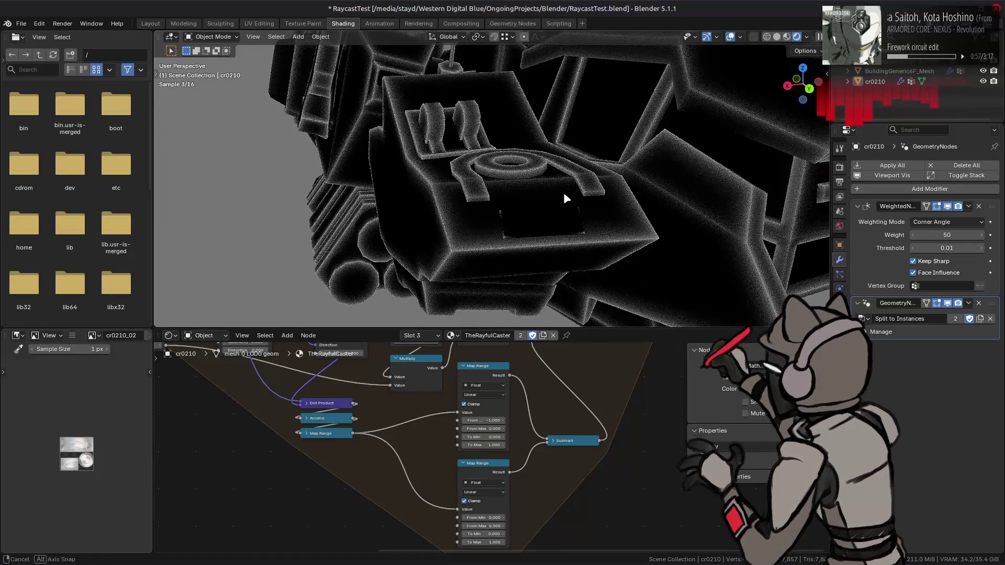
scroll(564, 197, "down", 3)
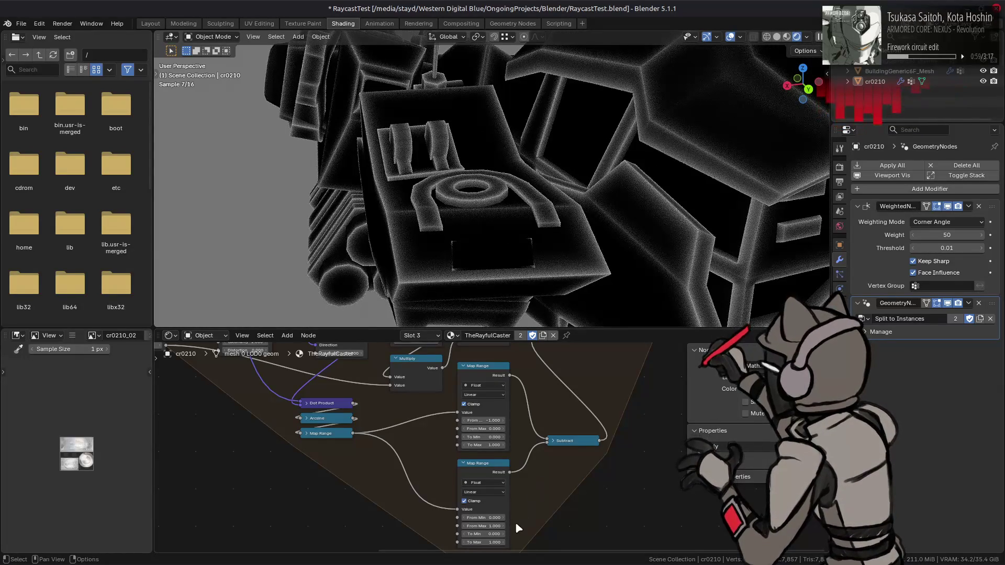
- Step the lower Map Range's From Max down to 0.100 and view the model from below
left_click(465, 526)
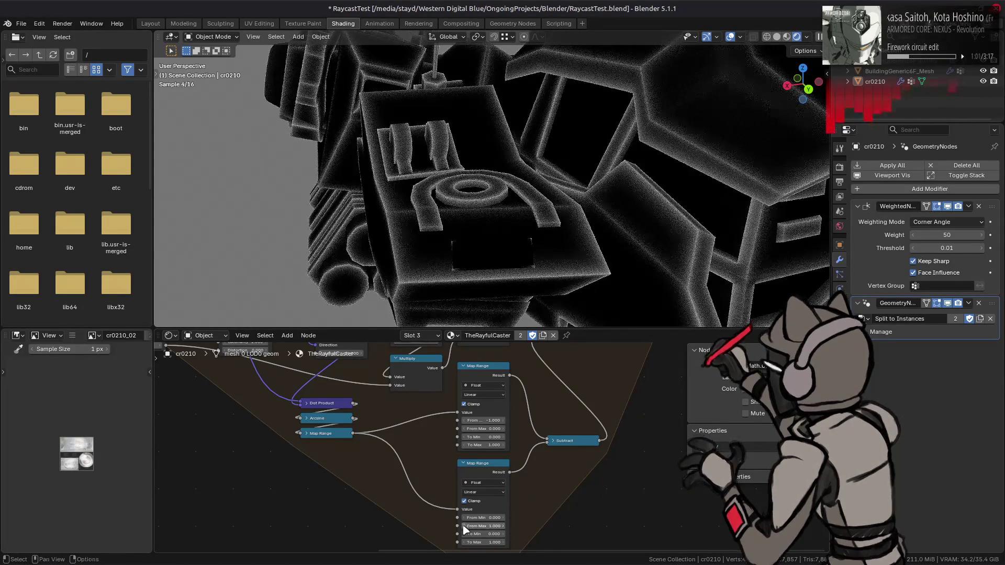
left_click(465, 526)
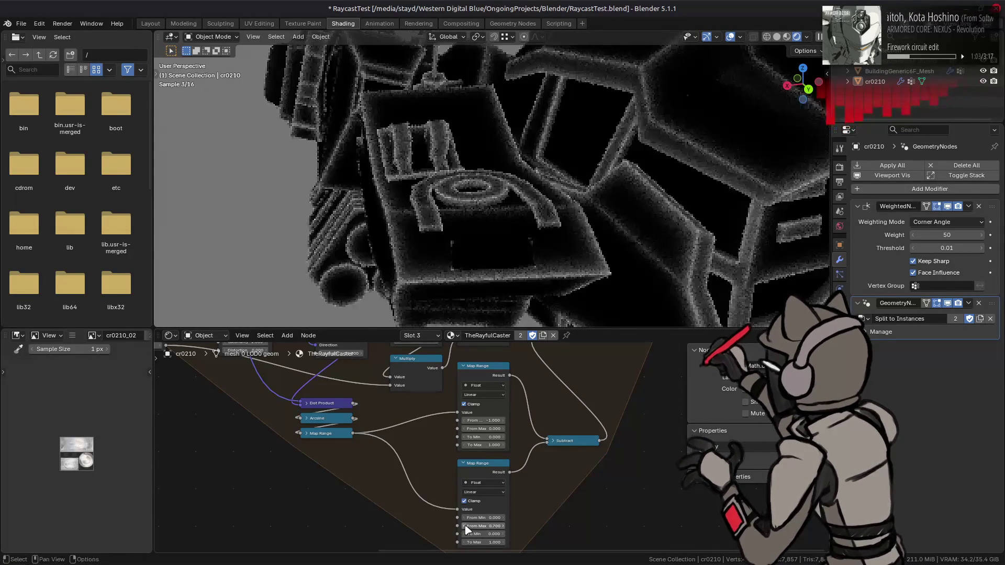
left_click(464, 527)
left_click(464, 526)
left_click(465, 527)
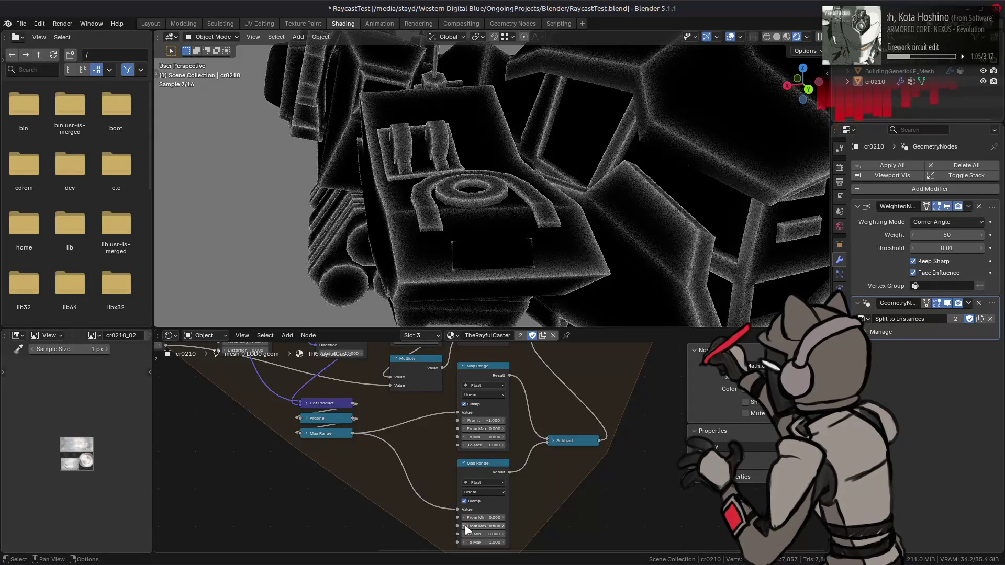
mouse_move(464, 527)
left_mouse_down()
mouse_move(424, 526)
mouse_move(473, 530)
left_mouse_up()
left_click(501, 527)
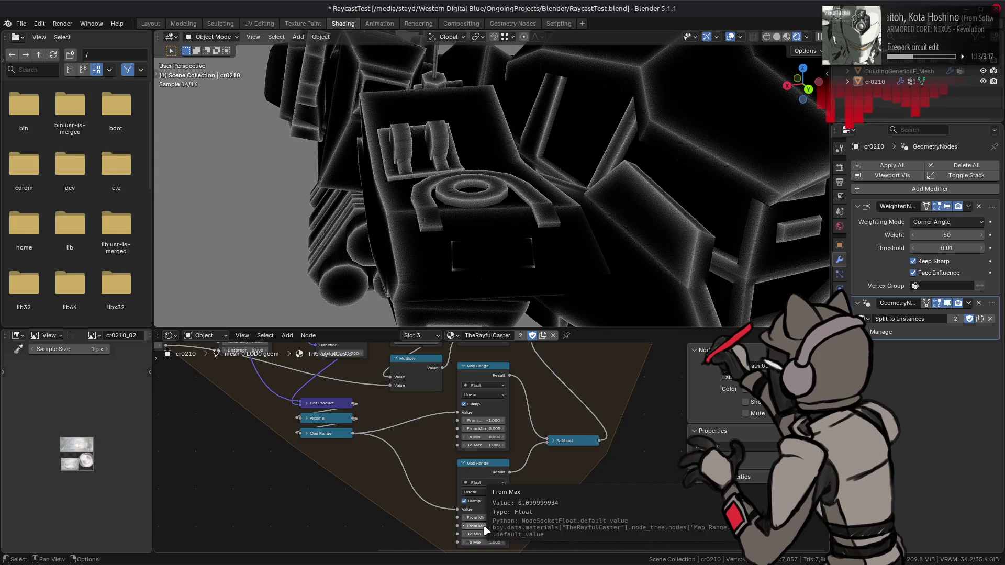
left_click(479, 526)
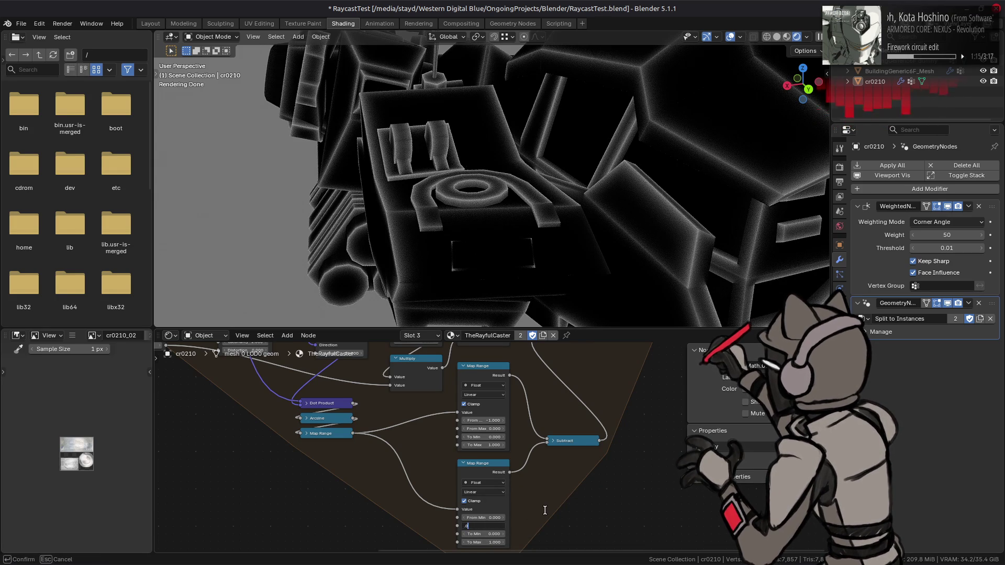
type("0")
key("Return")
scroll(573, 208, "down", 5)
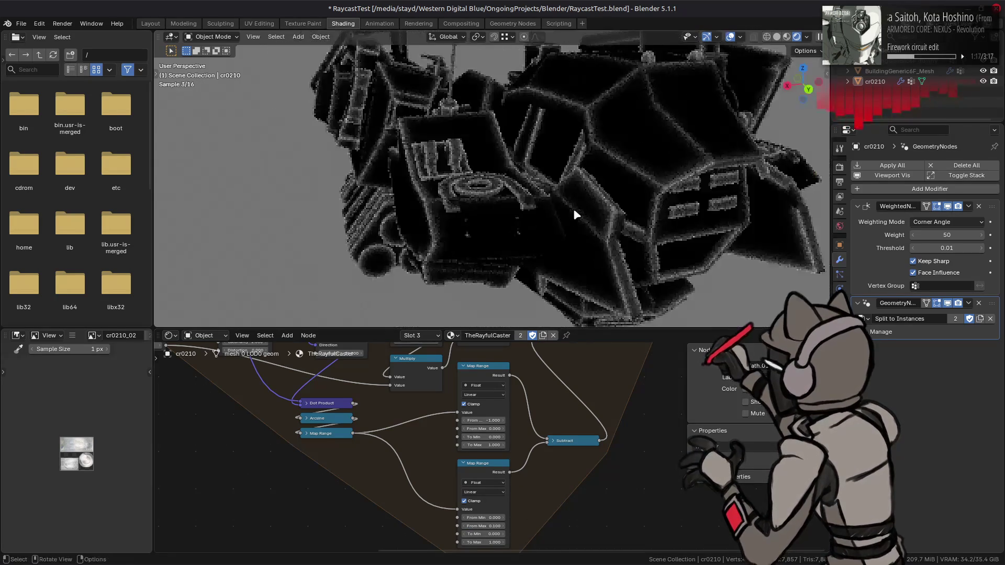
key("ctrl+z")
mouse_move(573, 202)
middle_mouse_down()
mouse_move(604, 224)
mouse_move(549, 191)
mouse_move(573, 200)
mouse_move(545, 208)
mouse_move(550, 198)
middle_mouse_up()
key("ctrl+shift+z")
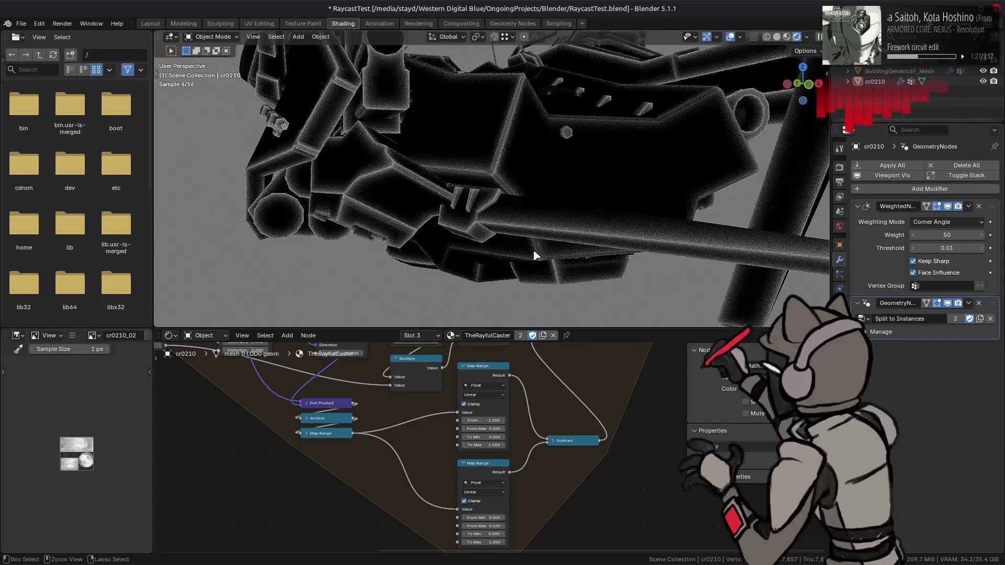
- Set the lower Map Range's From Max to 1 and Distance Scale to 16
middle_click_drag(400, 404, 436, 411)
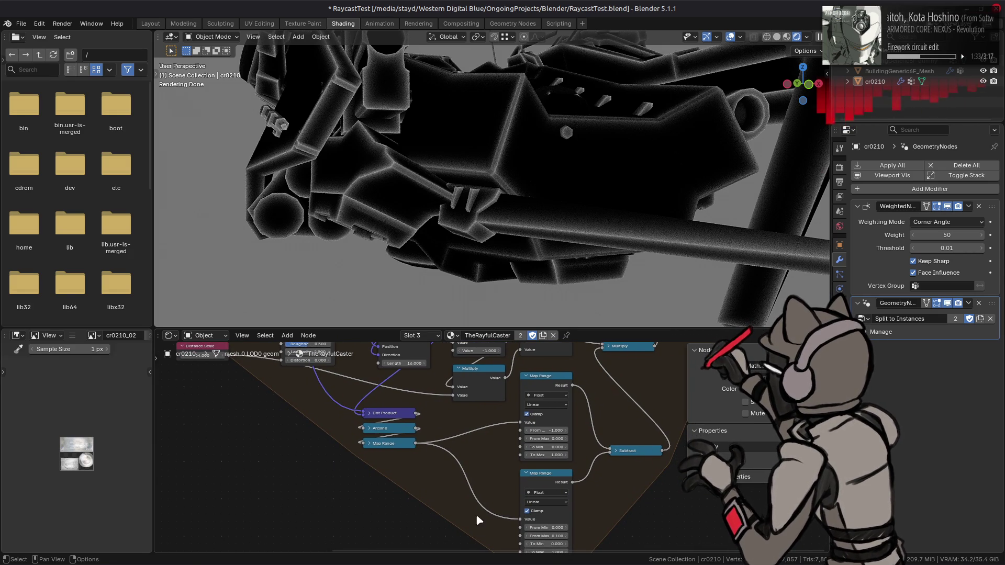
left_click(539, 536)
type("1")
key("Return")
middle_click_drag(366, 428, 476, 478)
left_click(312, 403)
key("Return")
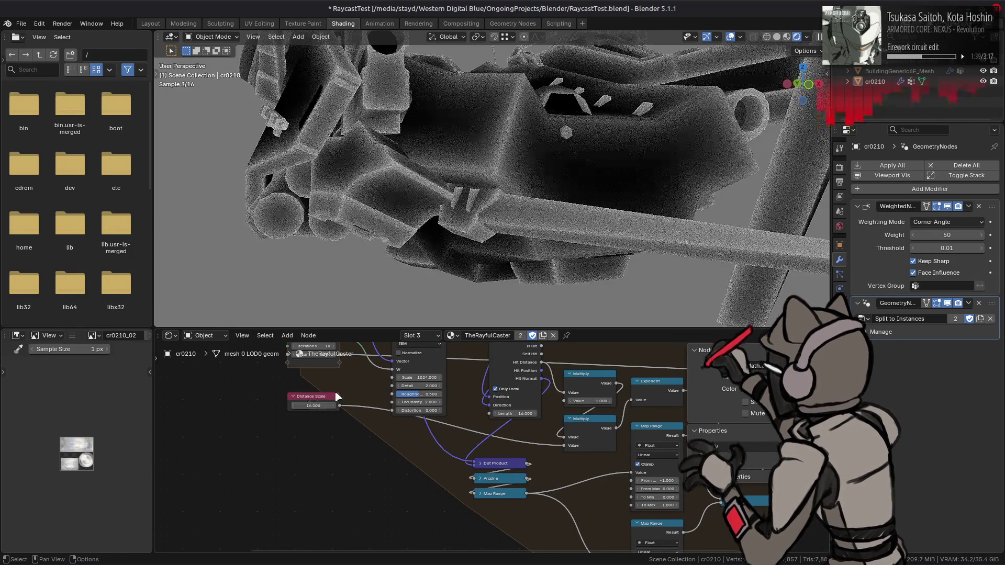
scroll(532, 204, "down", 2)
- Compare the outlines with From Max at 0.100, then return it to 1
middle_click_drag(578, 461, 535, 396)
left_click(600, 520)
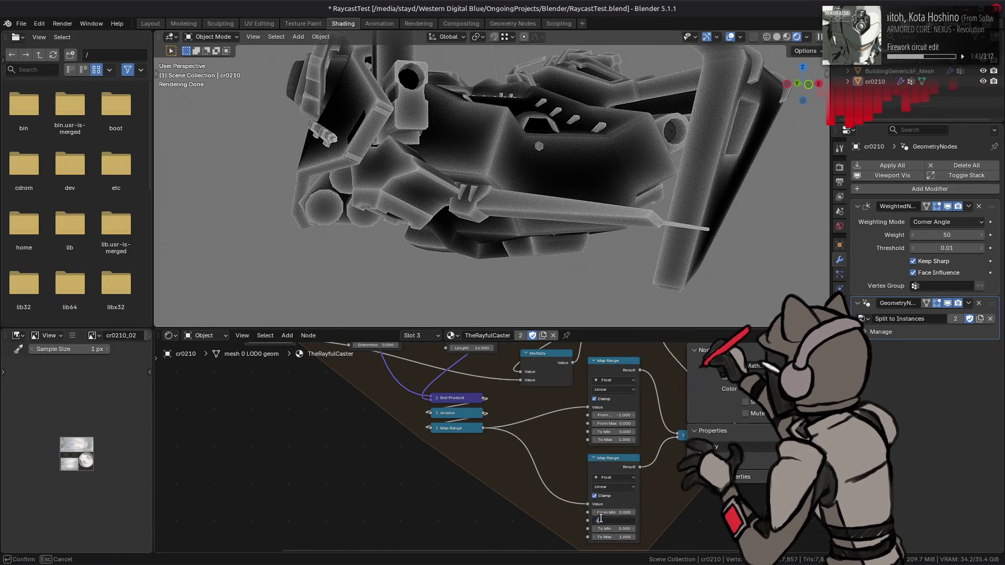
key("Return")
scroll(508, 153, "up", 4)
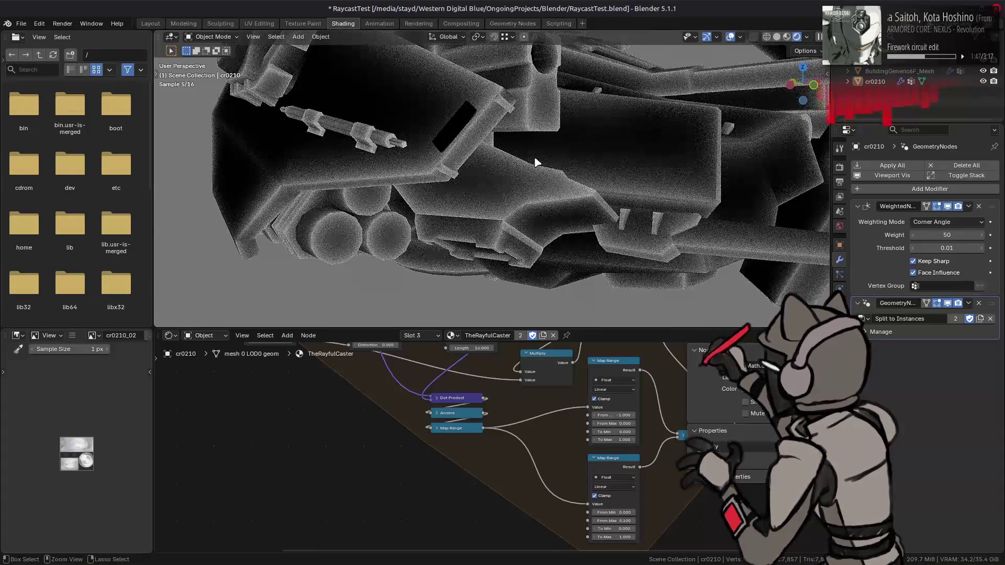
mouse_move(536, 162)
middle_mouse_down()
mouse_move(399, 163)
mouse_move(477, 197)
middle_mouse_up()
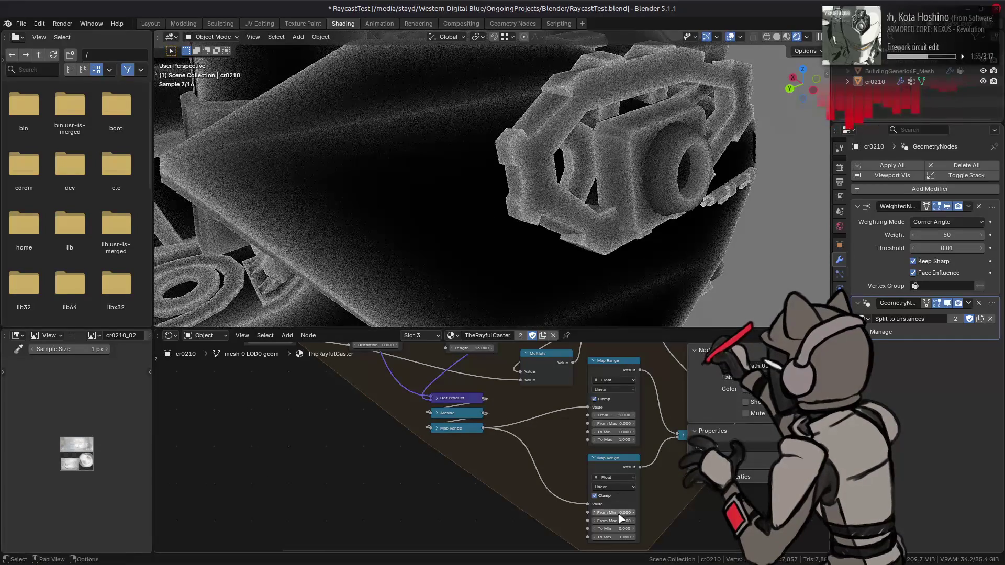
mouse_move(466, 196)
middle_mouse_down()
mouse_move(556, 203)
mouse_move(561, 212)
middle_mouse_up()
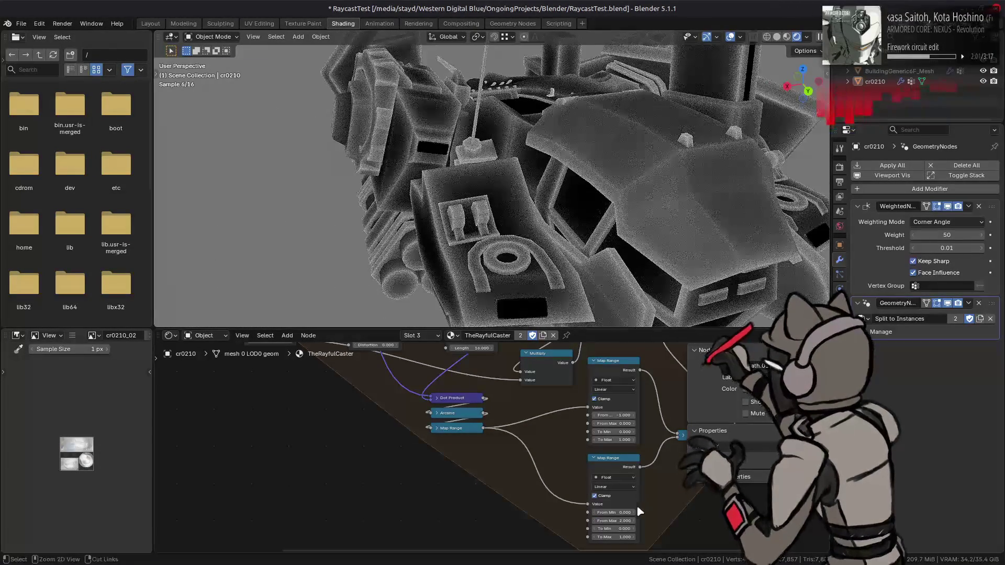
left_click_drag(613, 521, 602, 521)
left_click(625, 520)
key("Return")
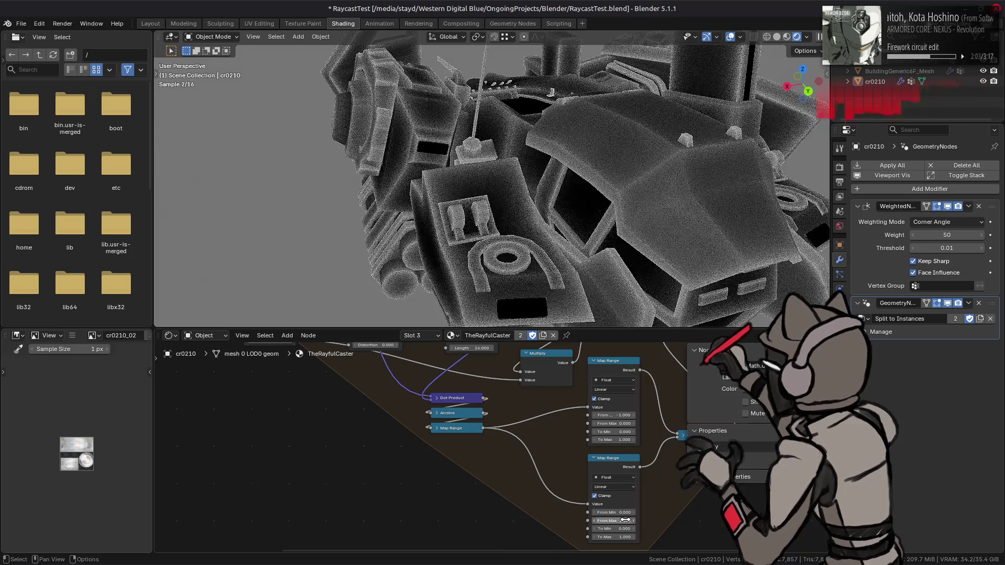
- Link the first Map Range's Result into the Multiply input, comparing it against the Subtract link
middle_click_drag(577, 486, 481, 506)
middle_click_drag(557, 385, 557, 441)
left_click_drag(551, 444, 579, 409)
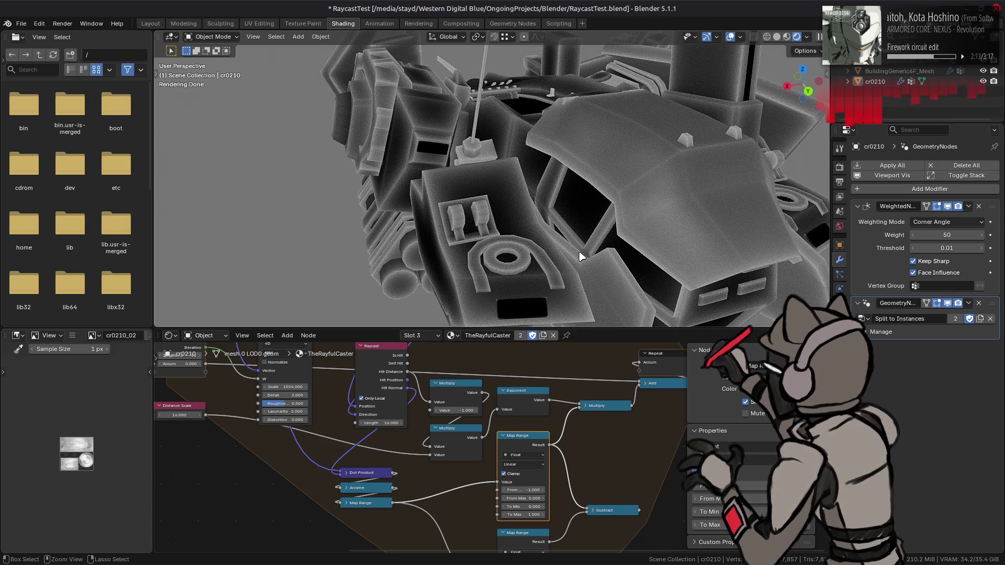
key("ctrl+z")
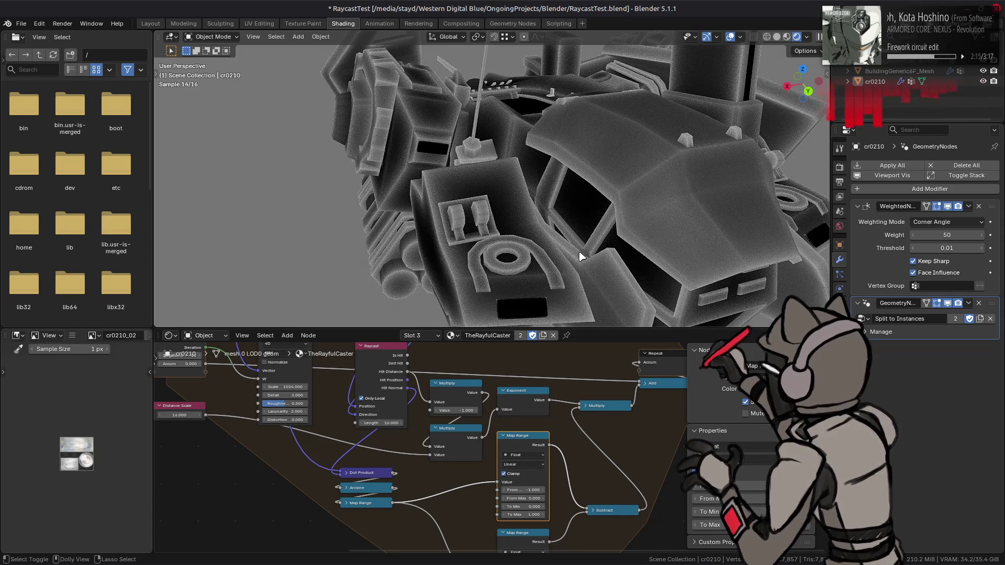
key("ctrl+shift+z")
mouse_move(579, 260)
middle_mouse_down()
mouse_move(653, 265)
mouse_move(747, 241)
mouse_move(720, 219)
middle_mouse_up()
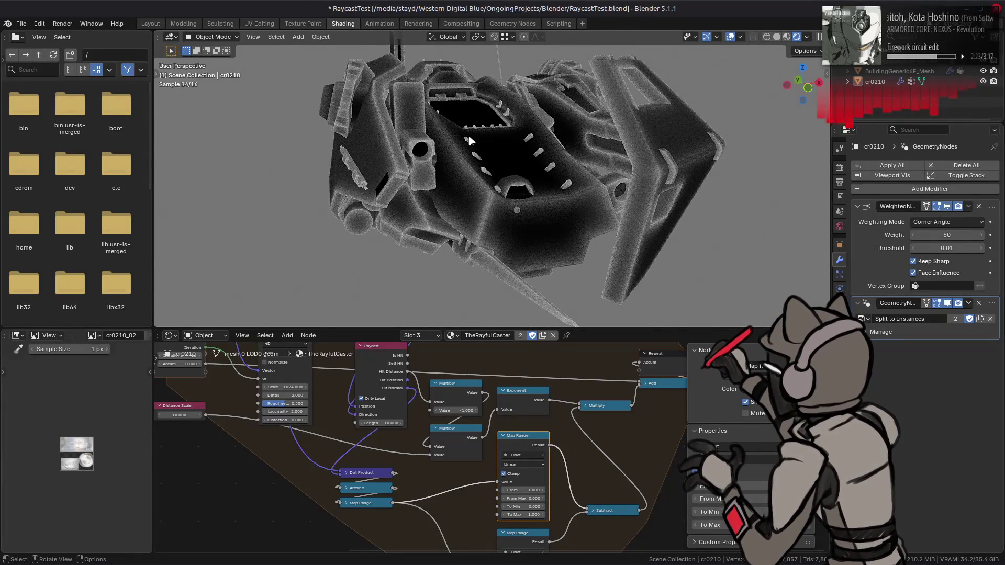
left_click(150, 24)
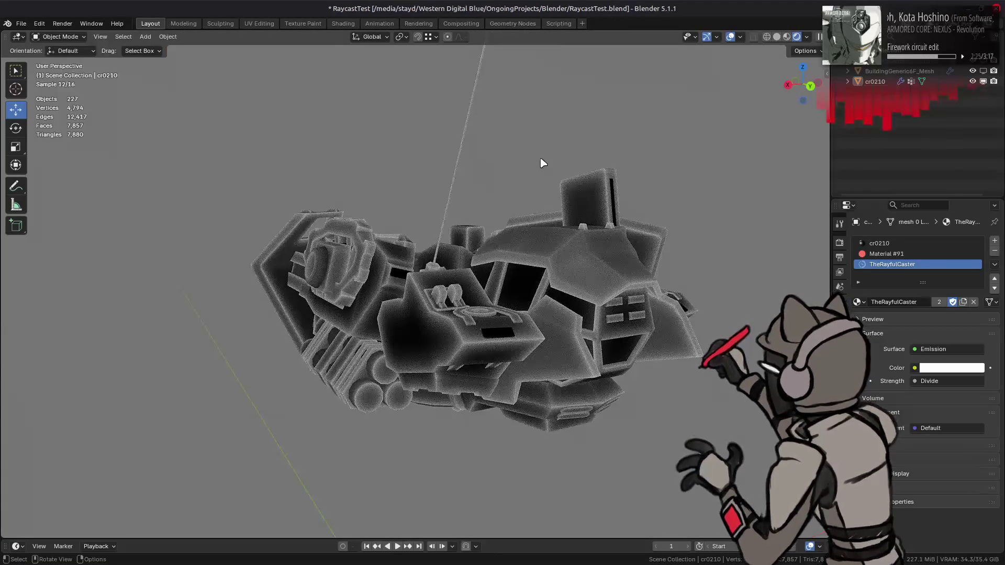
- Hide the cr0210 model, select the building, and set Distance Scale to 4
left_click(982, 82)
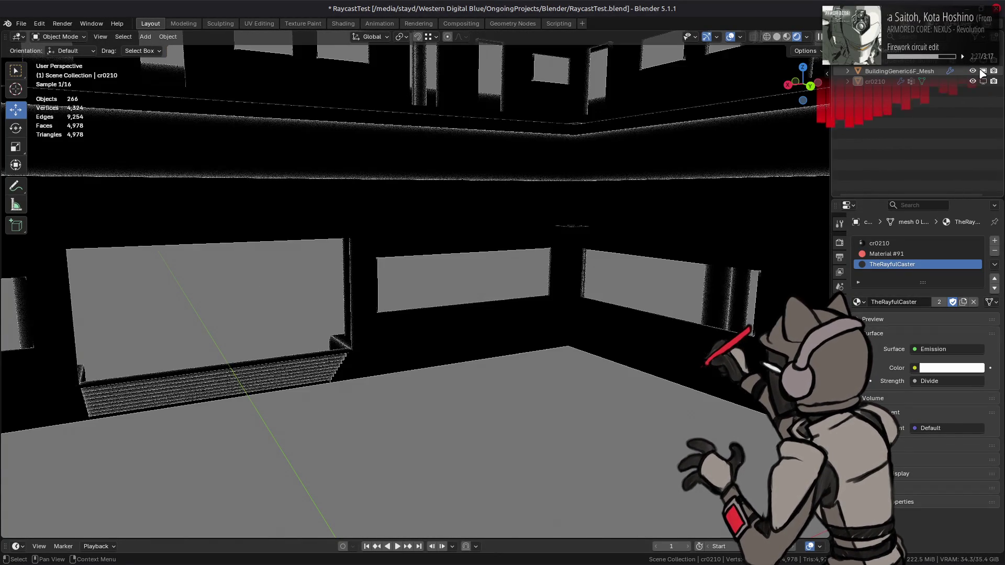
scroll(458, 206, "down", 8)
scroll(465, 223, "up", 3)
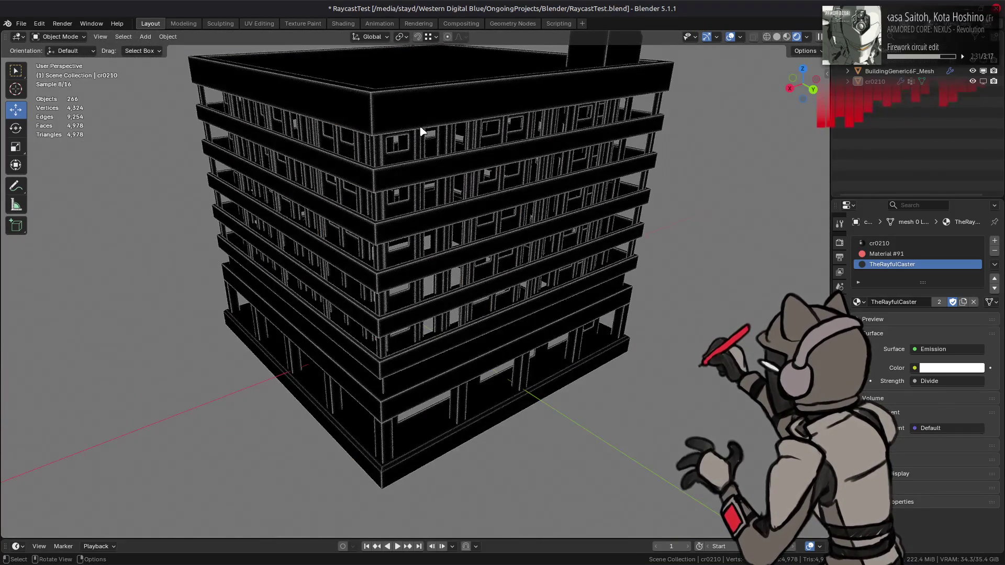
left_click(421, 131)
left_click(343, 23)
left_click(180, 416)
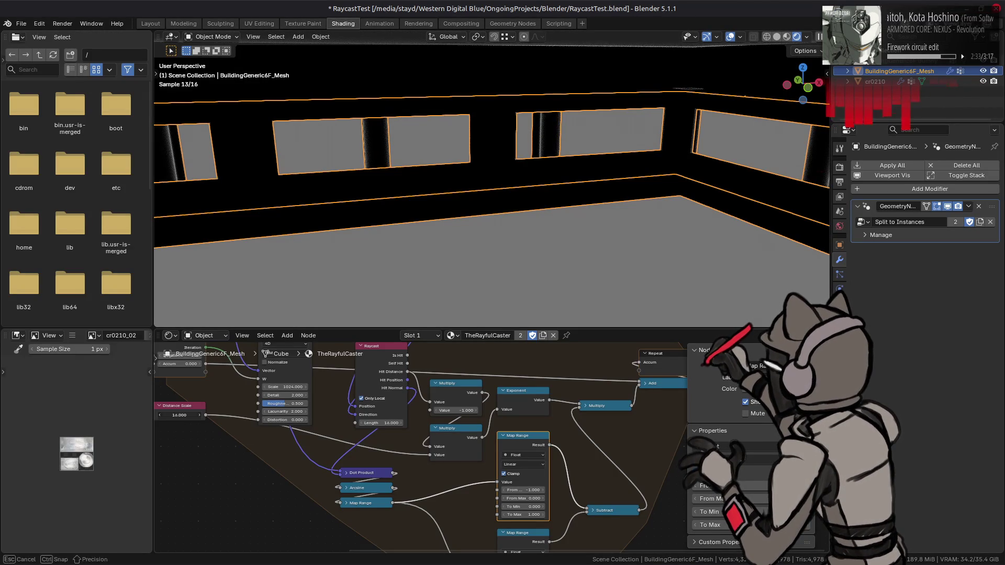
type("4")
key("Return")
- Set the lower Map Range's From Max to 1 and check the building's outline render in Layout
left_click(150, 24)
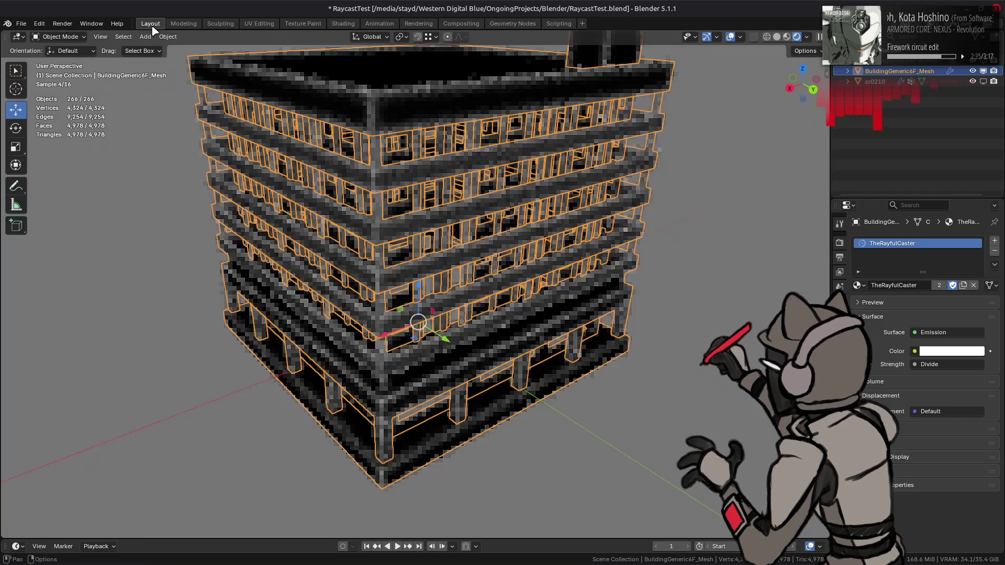
scroll(394, 271, "up", 4)
key("alt+a")
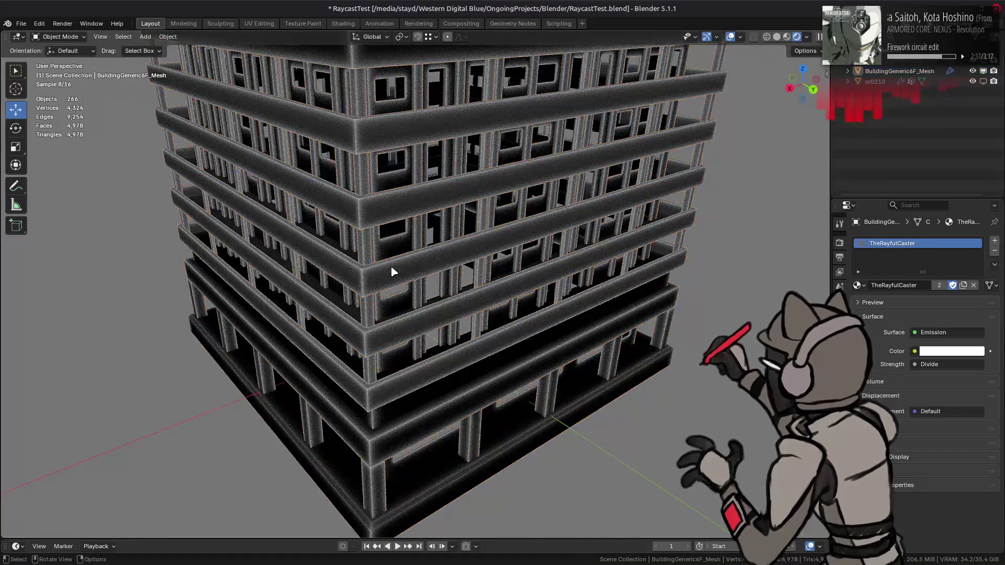
left_click(343, 23)
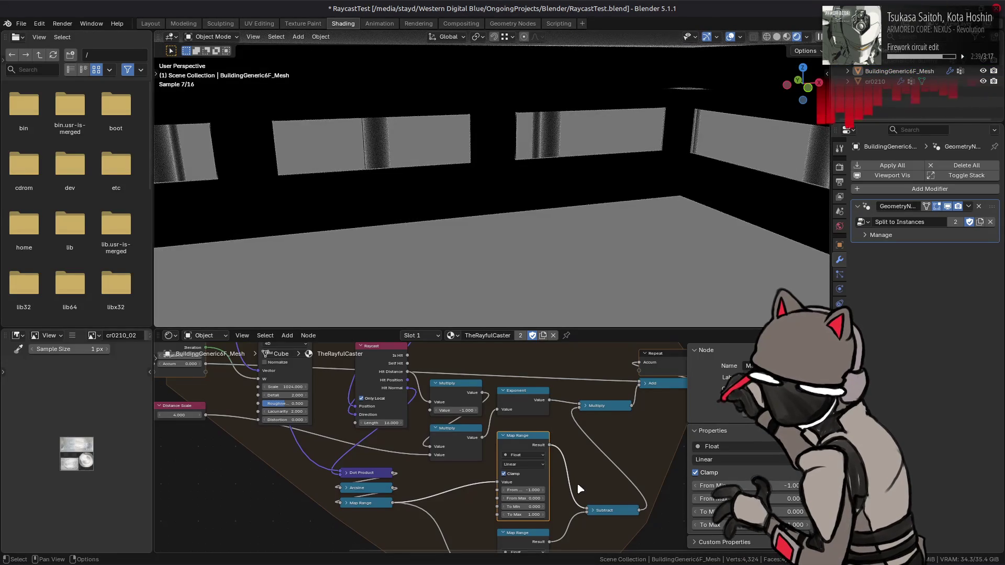
middle_click_drag(577, 455, 578, 419)
left_click(523, 521)
type("1")
key("Return")
left_click(150, 24)
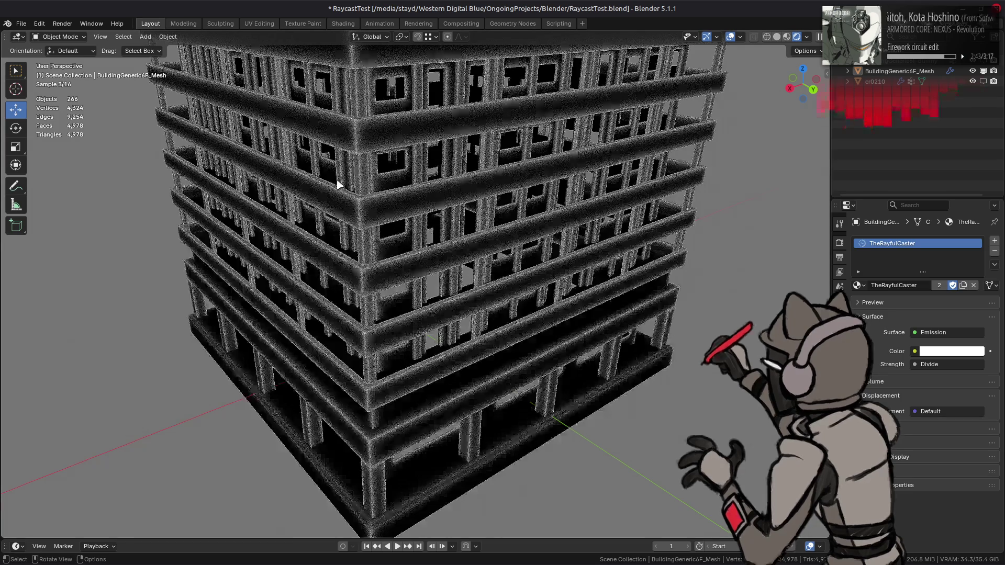
middle_click_drag(467, 223, 480, 252)
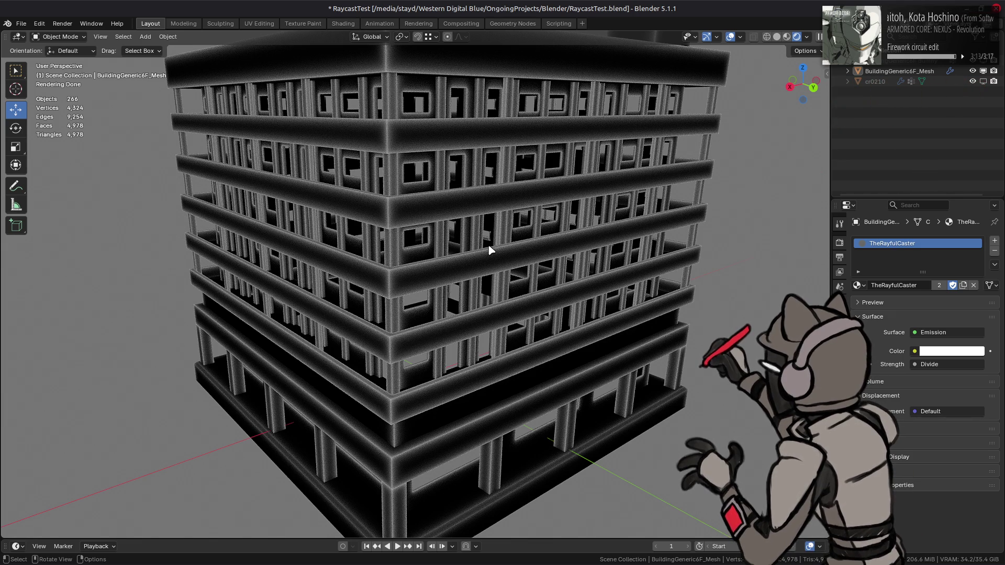
left_click(343, 23)
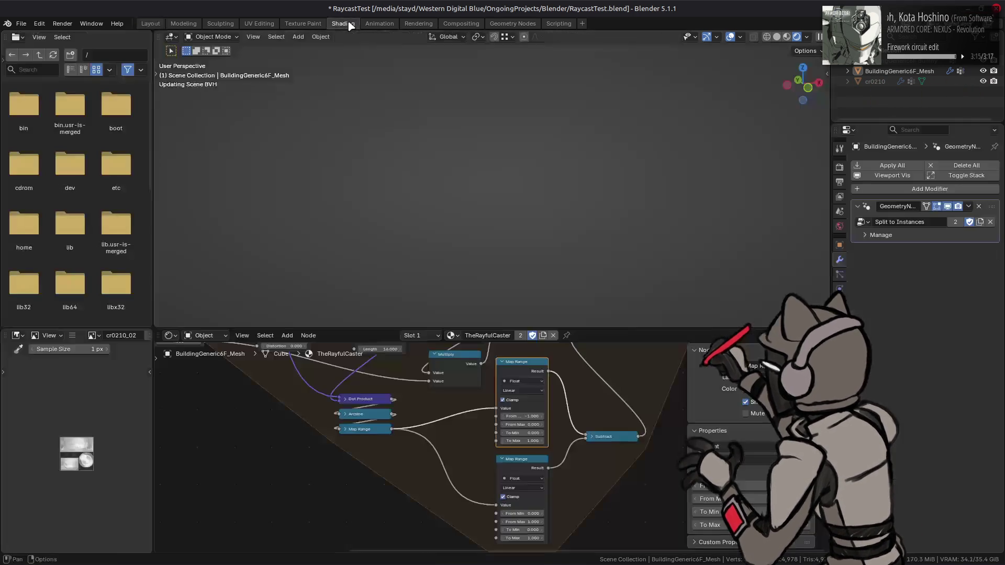
- Orbit around the building's exterior and save RaycastTest.blend
scroll(441, 185, "down", 5)
mouse_move(441, 186)
middle_mouse_down()
mouse_move(503, 212)
mouse_move(507, 188)
middle_mouse_up()
scroll(503, 182, "up", 3)
key("ctrl+s")
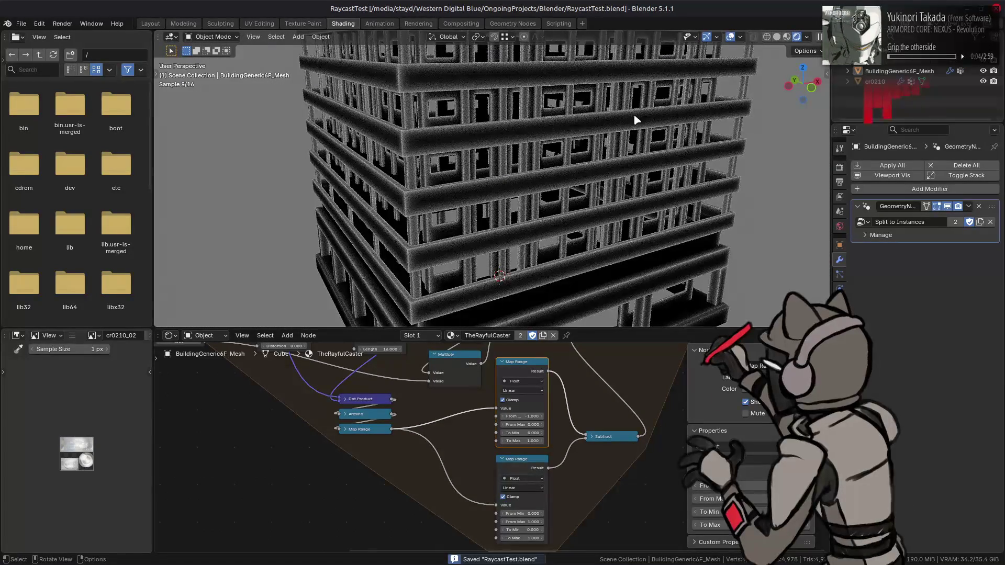
- Hide the viewport overlays and create another Map Range node
left_click(733, 38)
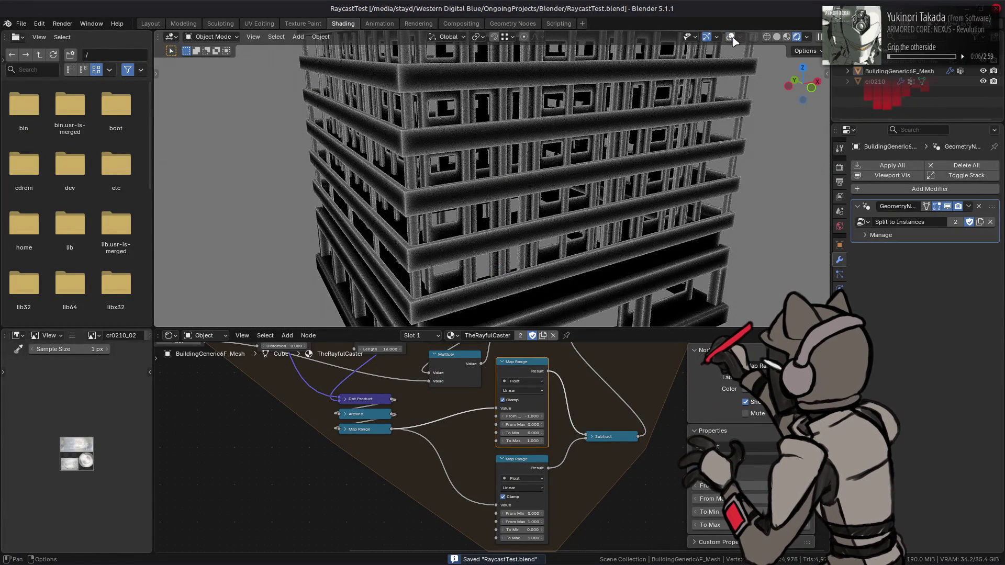
scroll(591, 151, "up", 1)
scroll(575, 160, "up", 1)
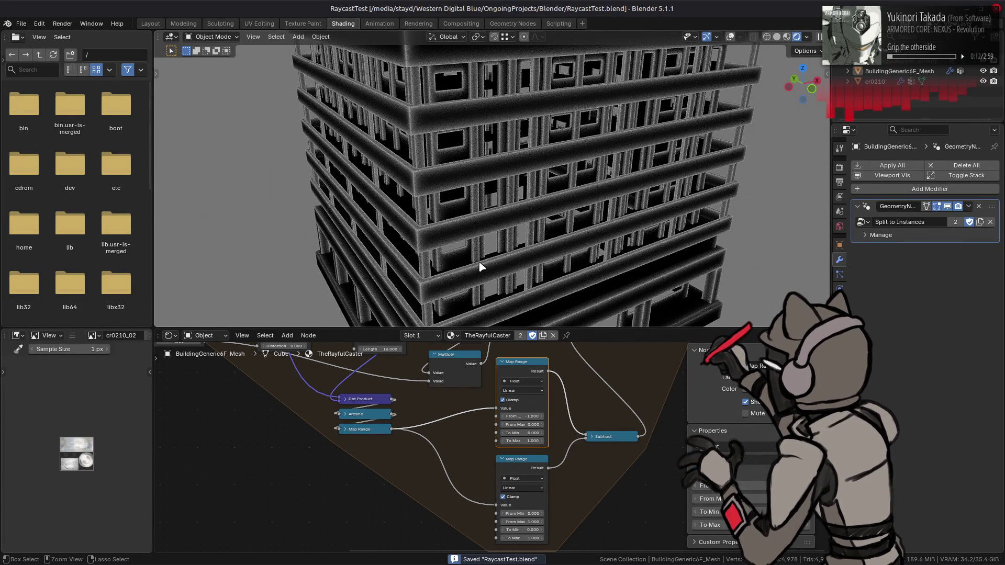
left_click(516, 459)
key("shift+d")
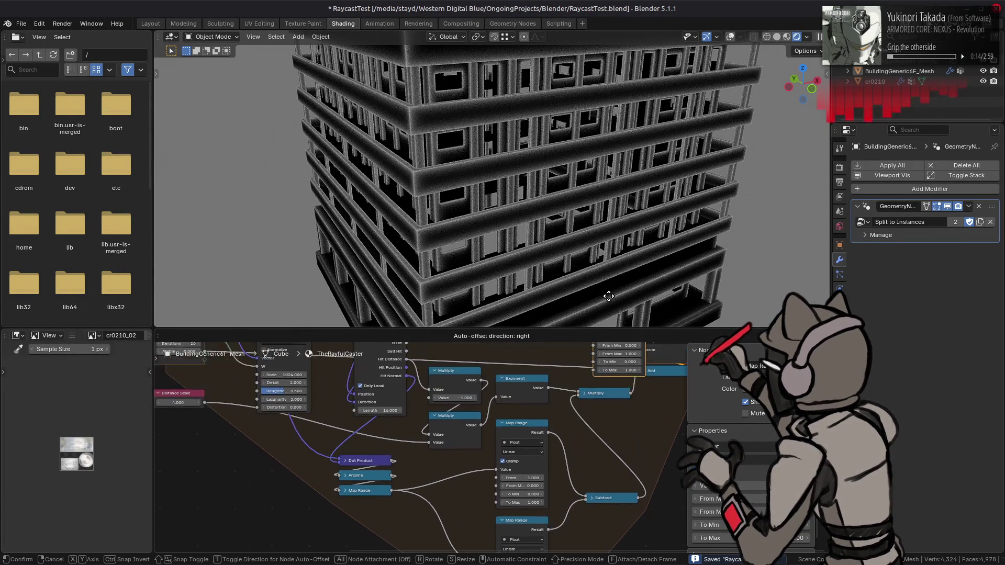
- Place the new Map Range node and a duplicate Multiply node above the original
left_click(454, 400)
middle_click_drag(455, 401, 446, 337)
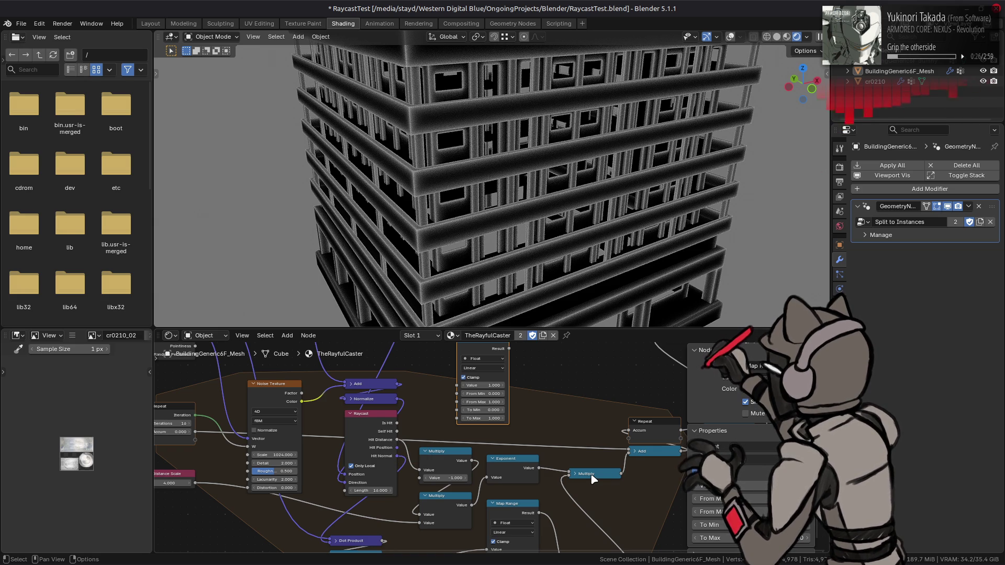
key("shift+d")
left_click(577, 415)
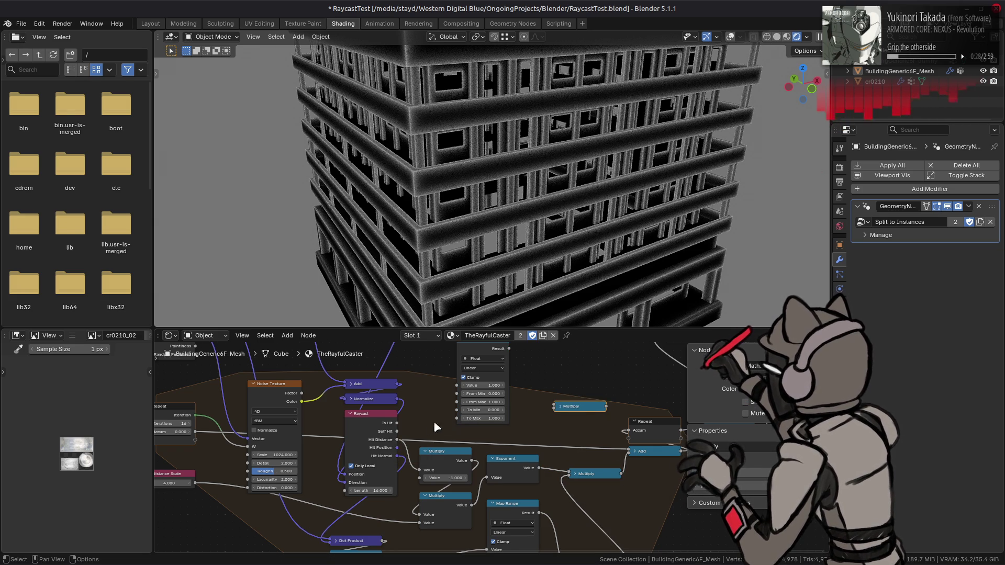
- Wire Raycast Hit Distance through the Map Range into the new Multiply node, then move it lower
left_click_drag(397, 439, 457, 385)
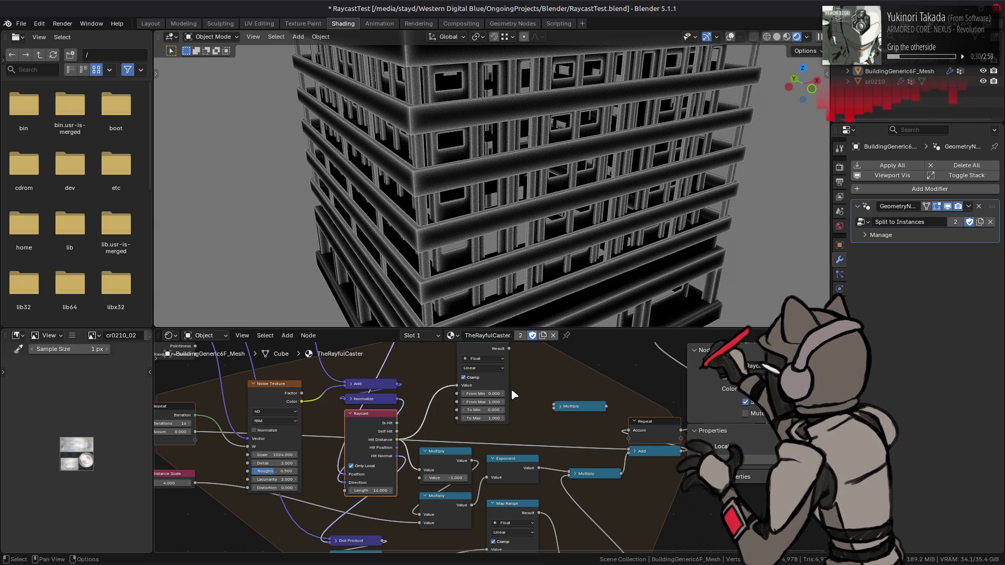
left_click_drag(508, 348, 550, 420)
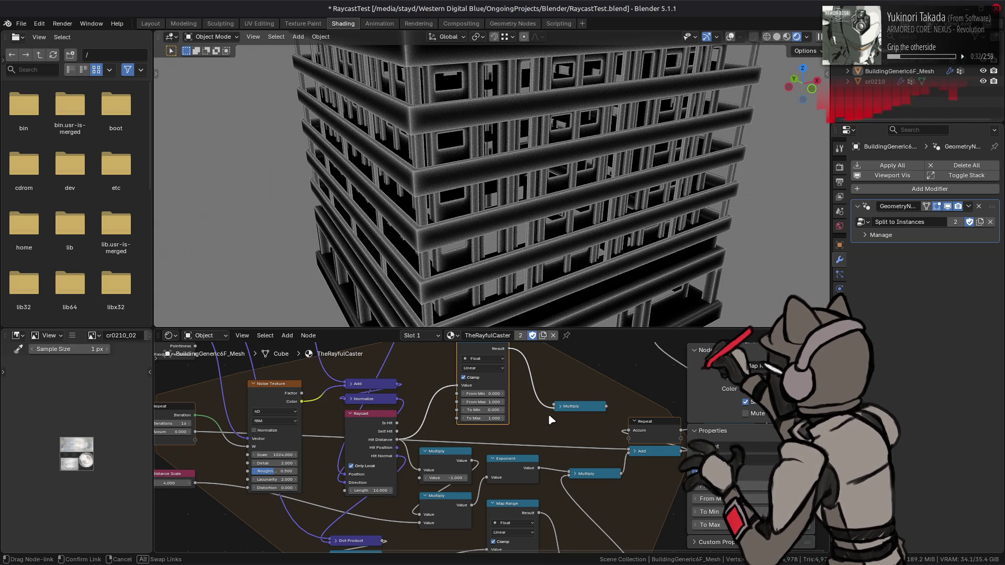
left_click_drag(549, 419, 554, 408)
middle_click_drag(579, 477, 548, 422)
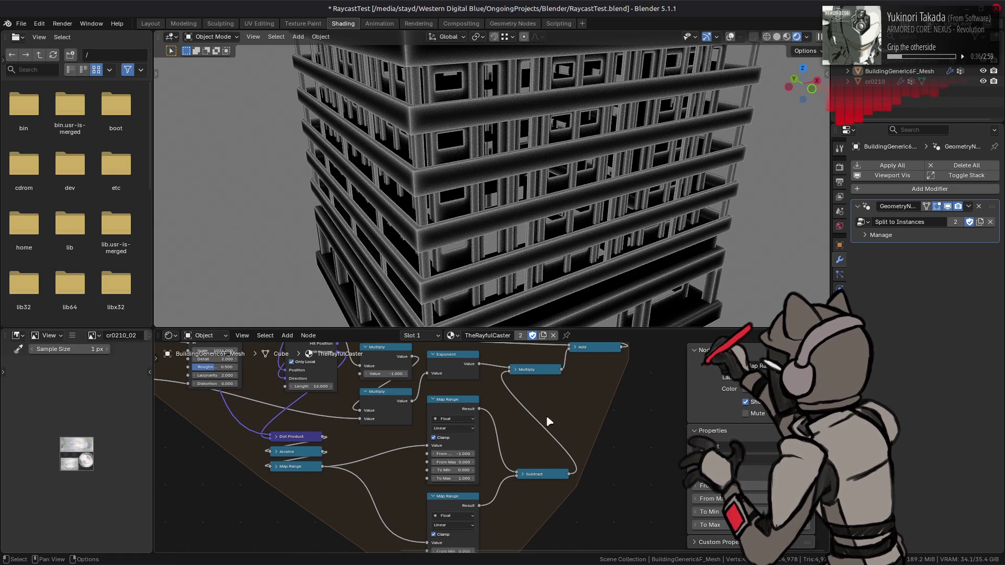
left_click(565, 475)
scroll(528, 409, "up", 4, "shift")
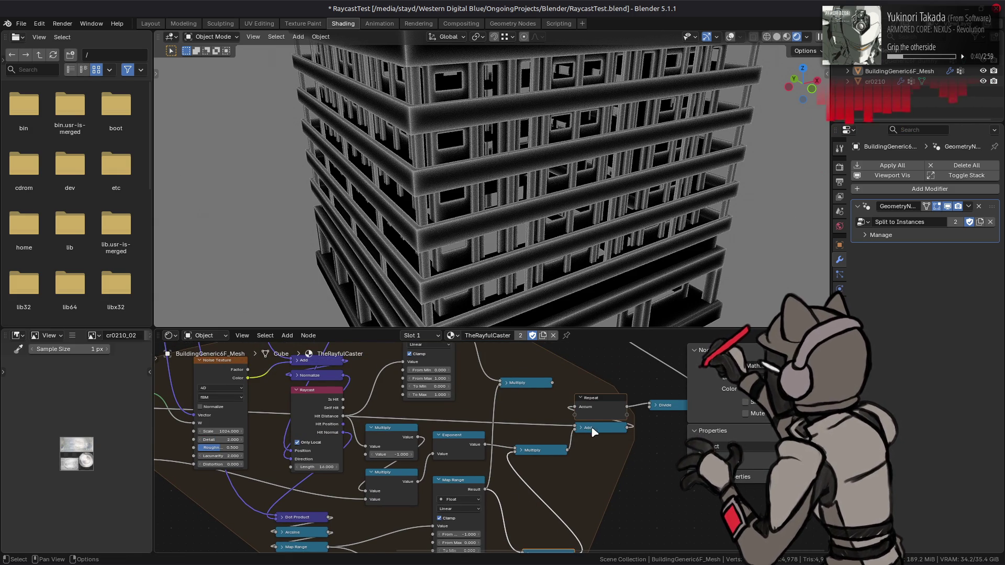
mouse_move(544, 385)
left_mouse_down()
mouse_move(558, 438)
mouse_move(576, 429)
left_mouse_up()
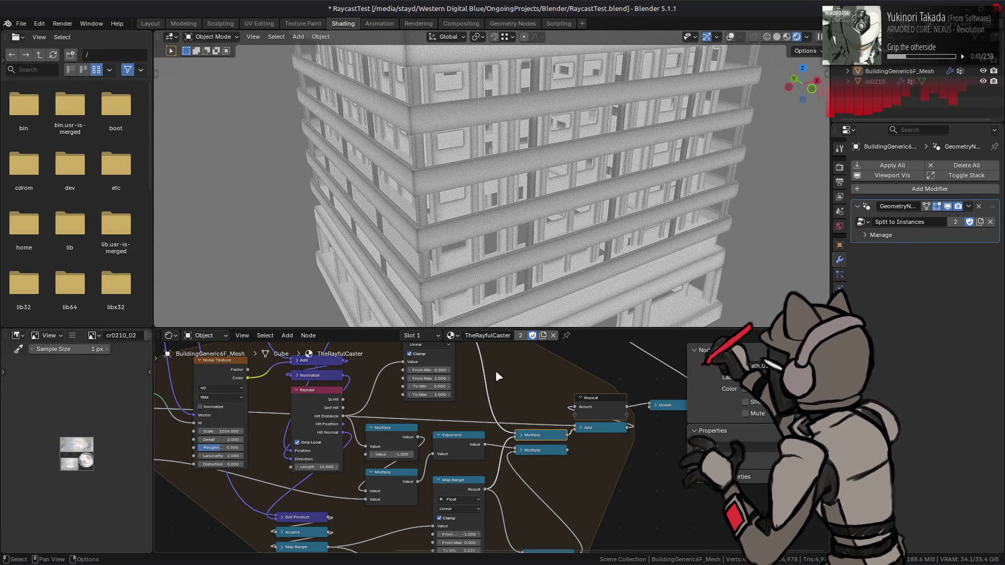
- Try inverting the Map Range with To Min 1 and To Max 0, then undo it
left_click(429, 386)
type("1")
key("Tab")
type("0")
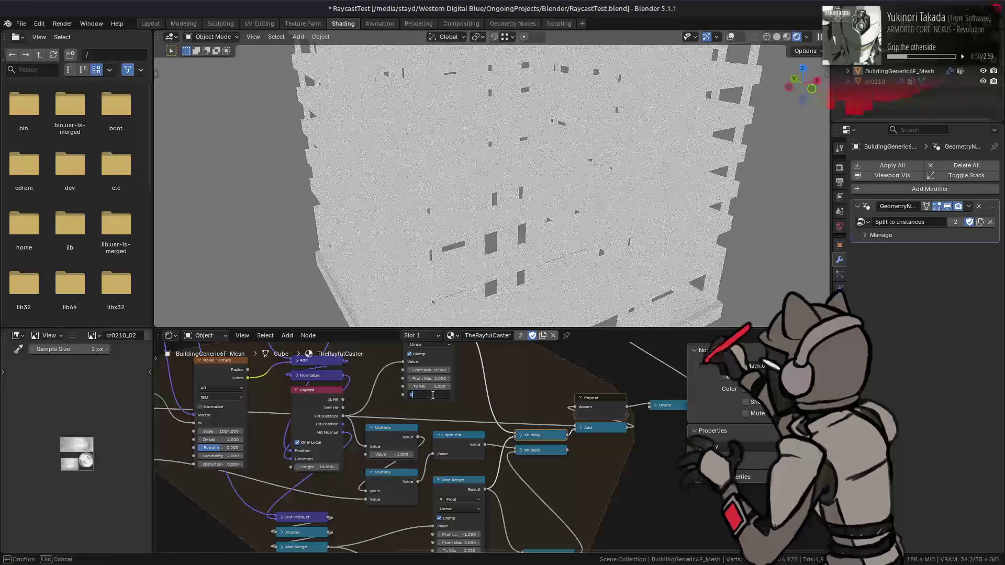
key("Return")
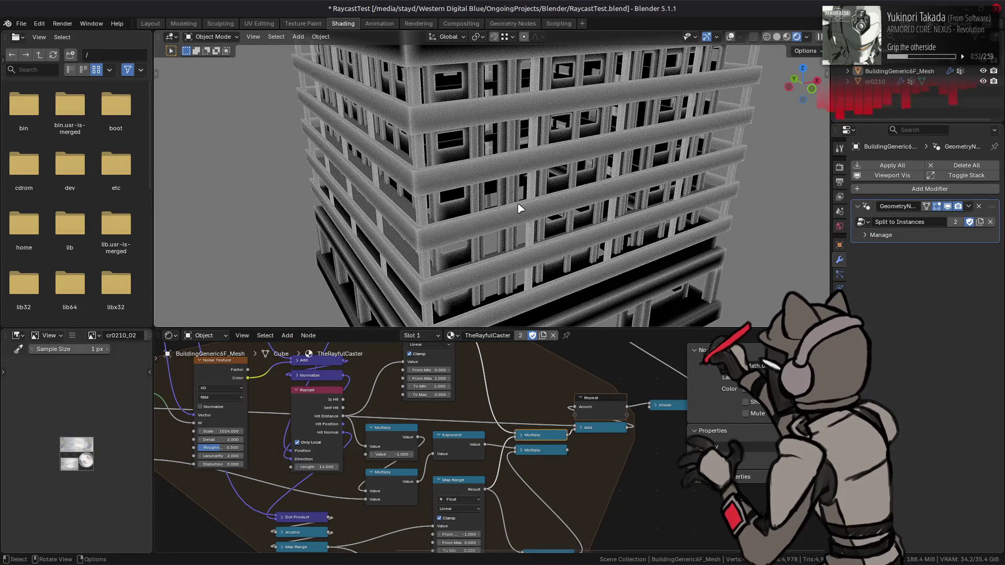
scroll(519, 209, "down", 3)
key("ctrl+z")
key("ctrl+z")
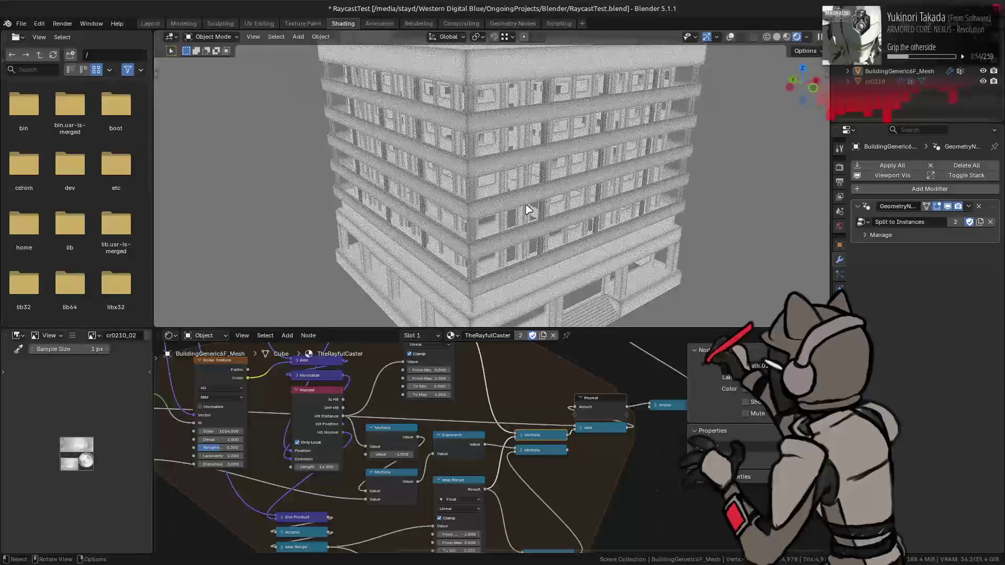
- Move the second Multiply aside and place a Subtract copy (1.000, 0.500) in its spot
middle_click_drag(526, 209, 525, 200)
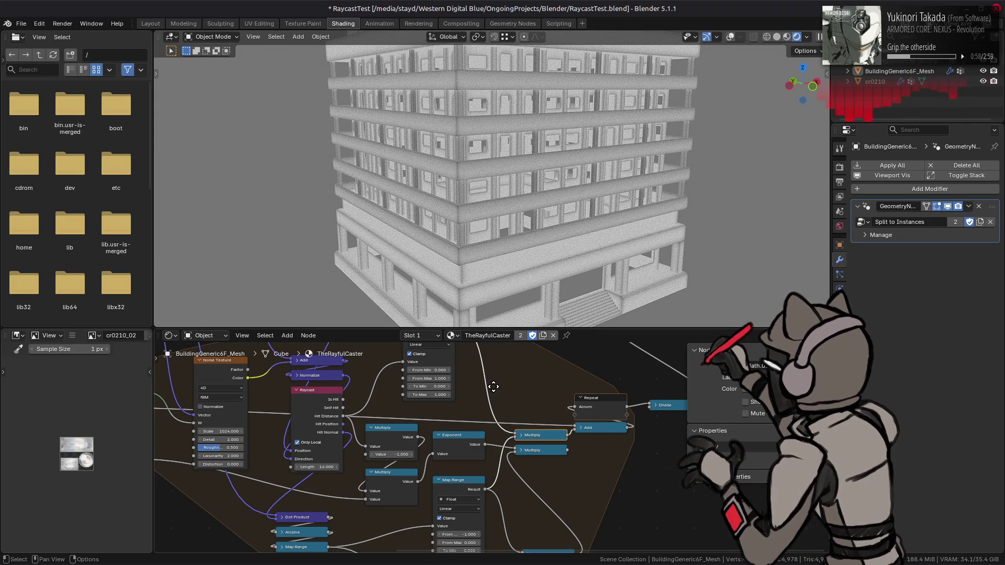
middle_click_drag(492, 386, 499, 395)
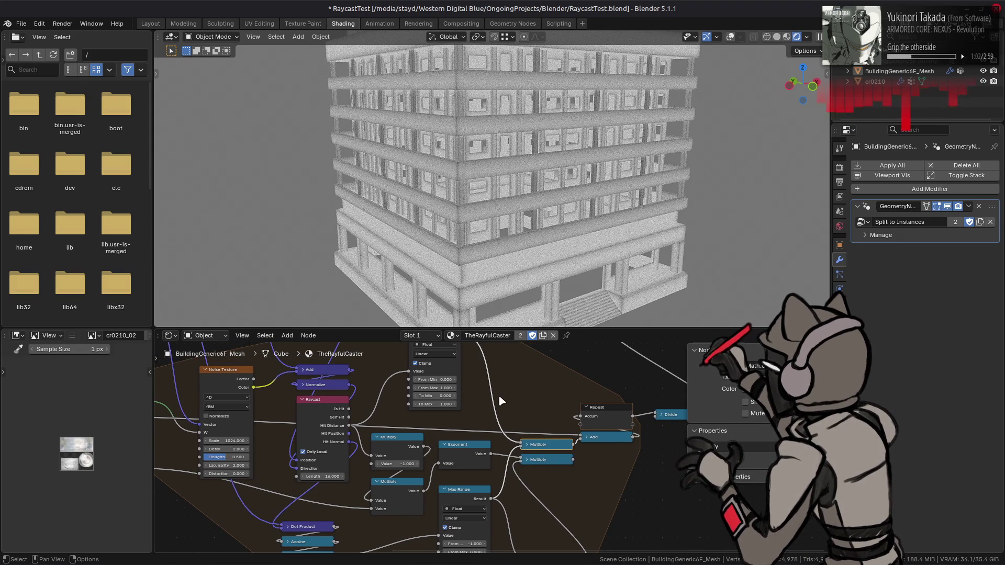
middle_click_drag(523, 412, 511, 384)
left_click_drag(533, 430, 538, 458)
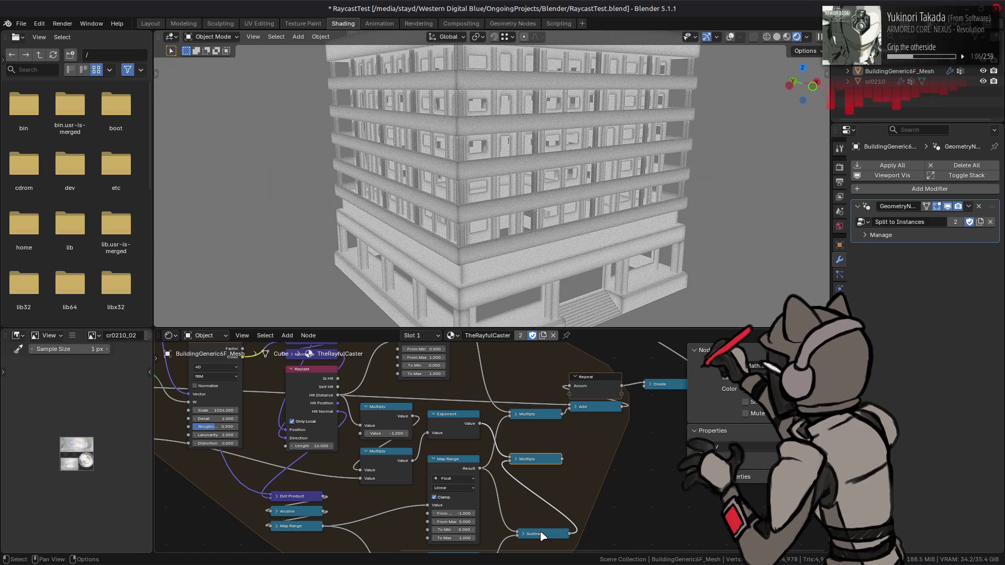
left_click(543, 534)
key("shift+d")
left_click(539, 431)
left_click(516, 430)
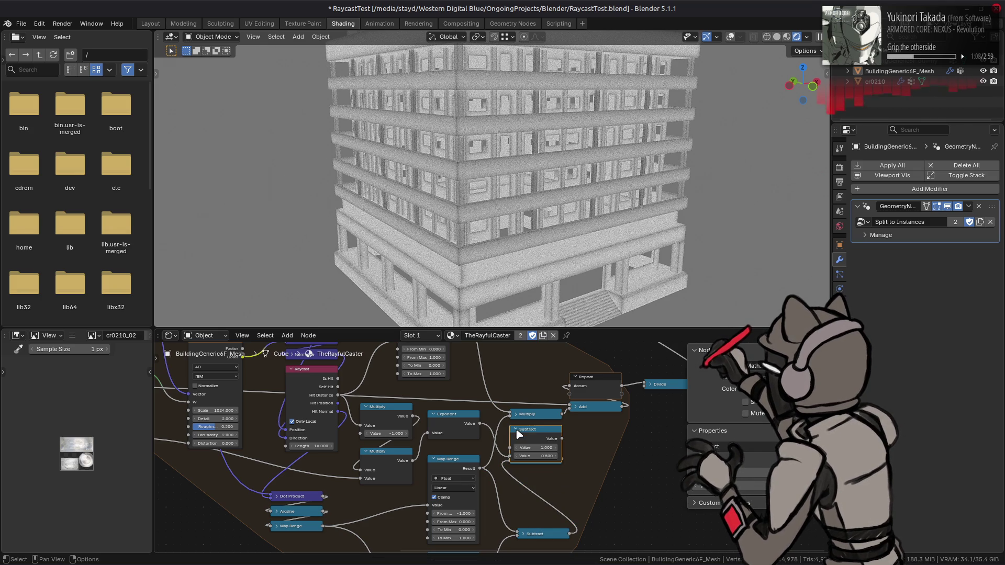
- Link the Multiply output into the copied Subtract and insert another Subtract copy after Divide
left_click(516, 430)
mouse_move(561, 414)
left_mouse_down()
mouse_move(509, 432)
mouse_move(573, 413)
left_mouse_up()
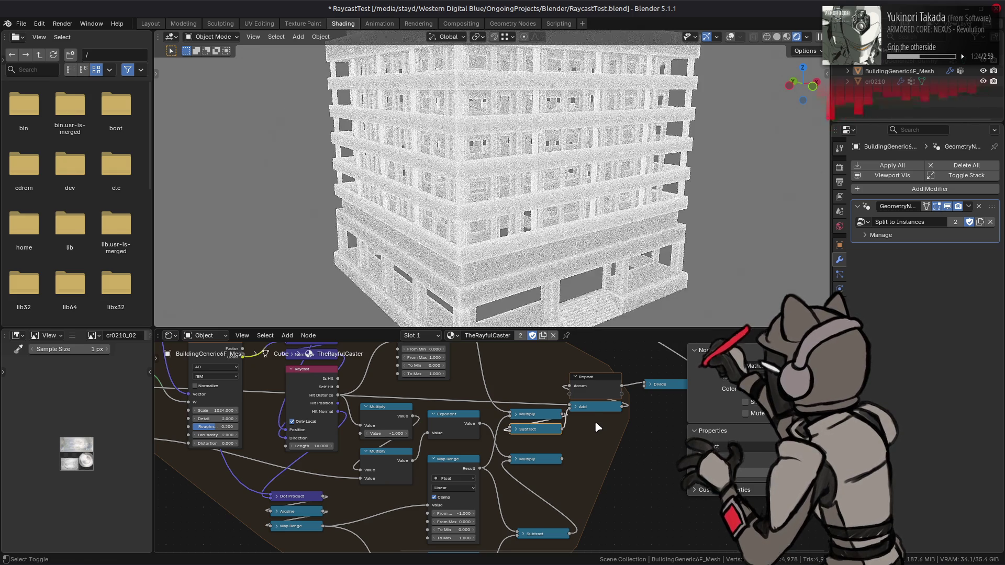
middle_click_drag(596, 426, 474, 461)
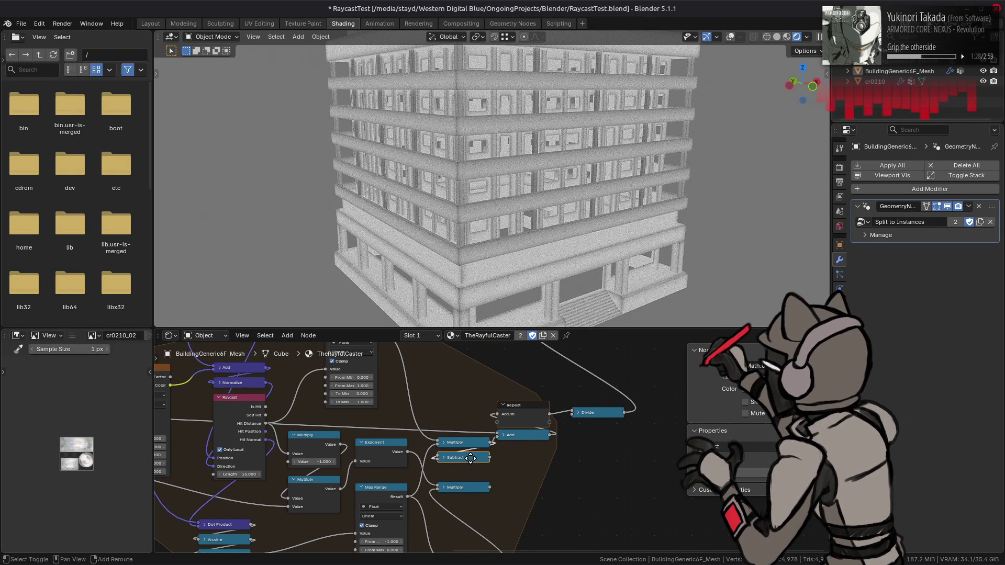
key("shift+d")
left_click(672, 416)
middle_click_drag(629, 425, 561, 451)
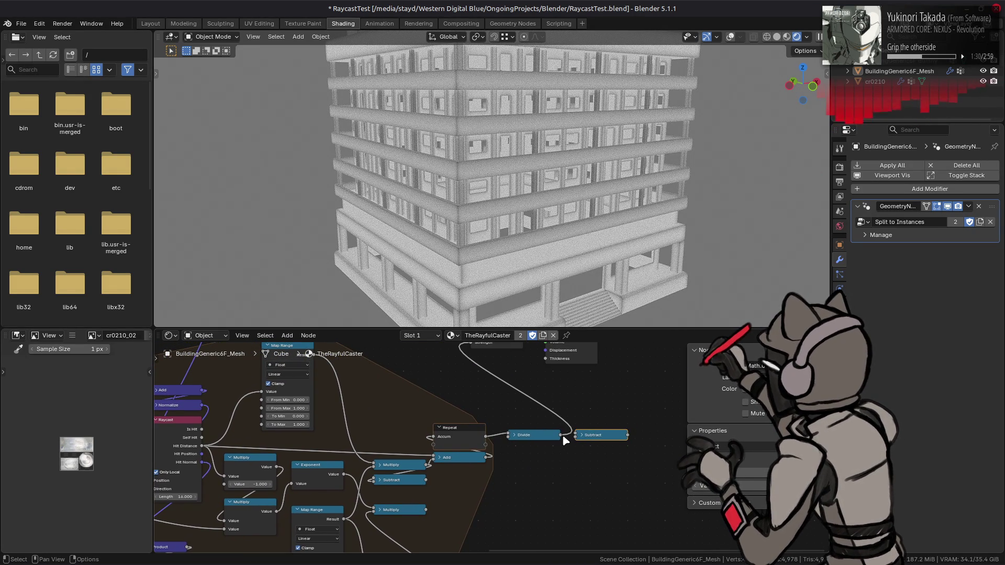
- Drive Emission Strength from the Subtract node and link its output toward the Add node
right_click(675, 442)
middle_click_drag(618, 439, 625, 460)
mouse_move(627, 458)
left_mouse_down()
mouse_move(494, 361)
mouse_move(471, 366)
left_mouse_up()
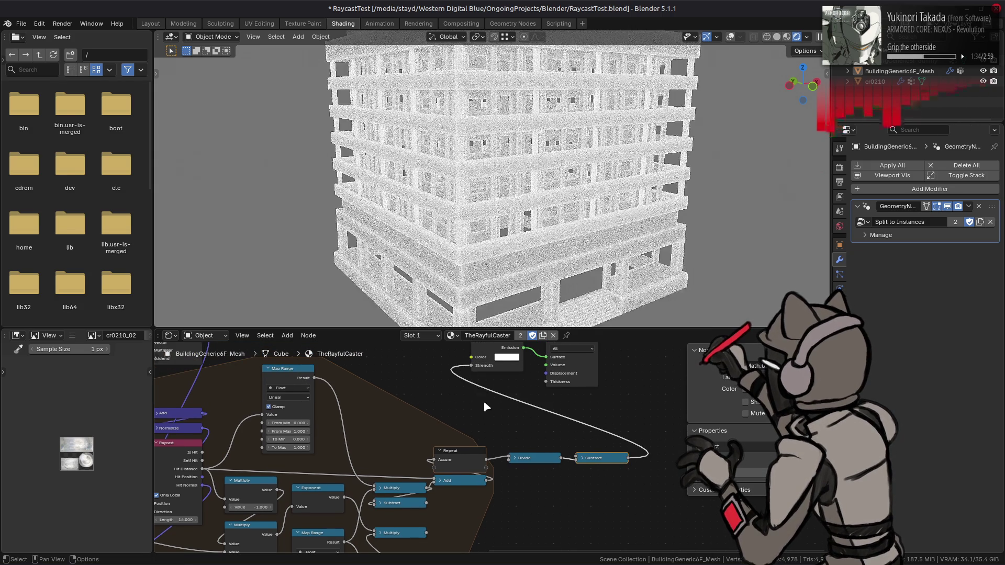
middle_click_drag(492, 415, 536, 385)
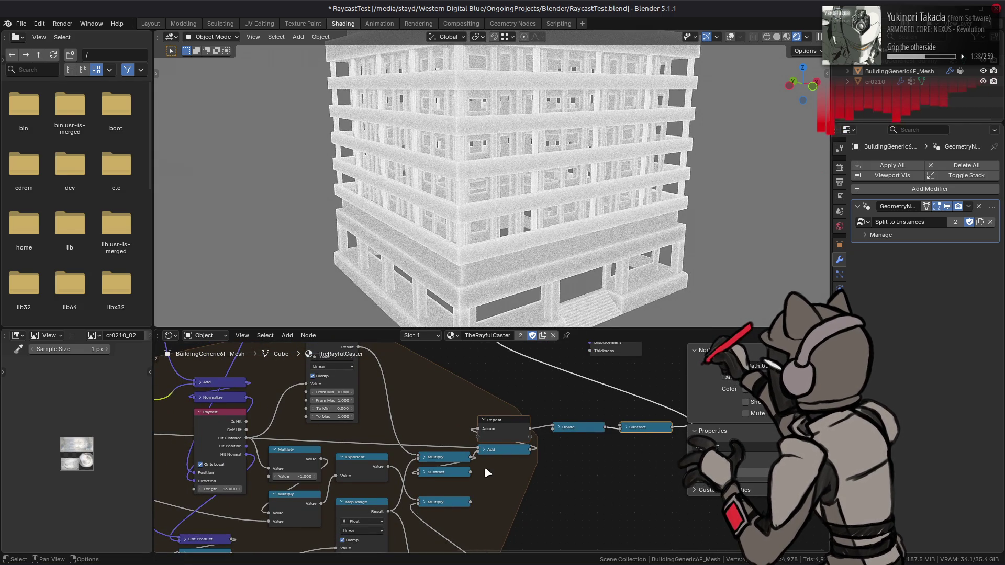
left_click_drag(470, 473, 478, 452)
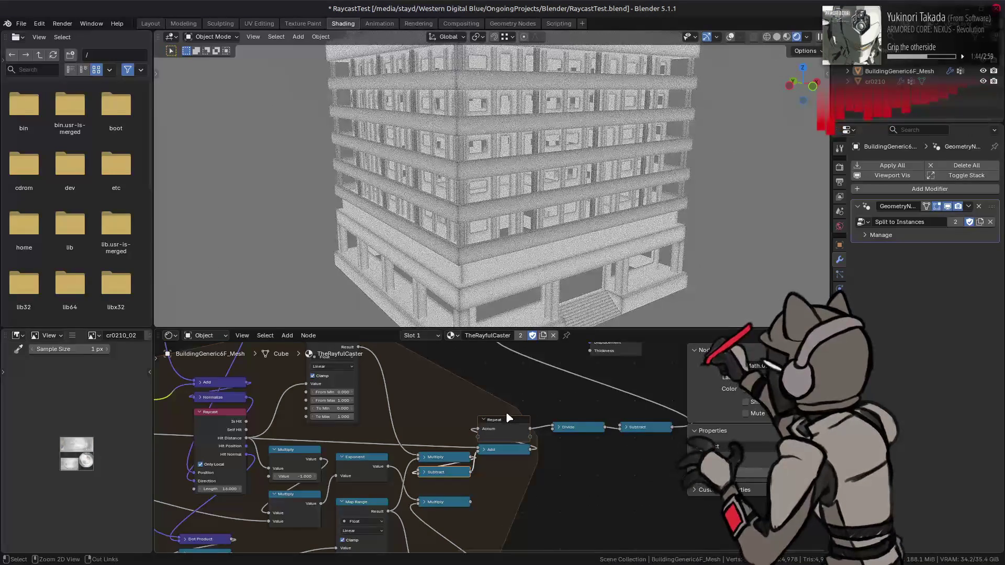
- Delete both Subtract nodes and relink the lower Multiply output into the loop
key("ctrl+x")
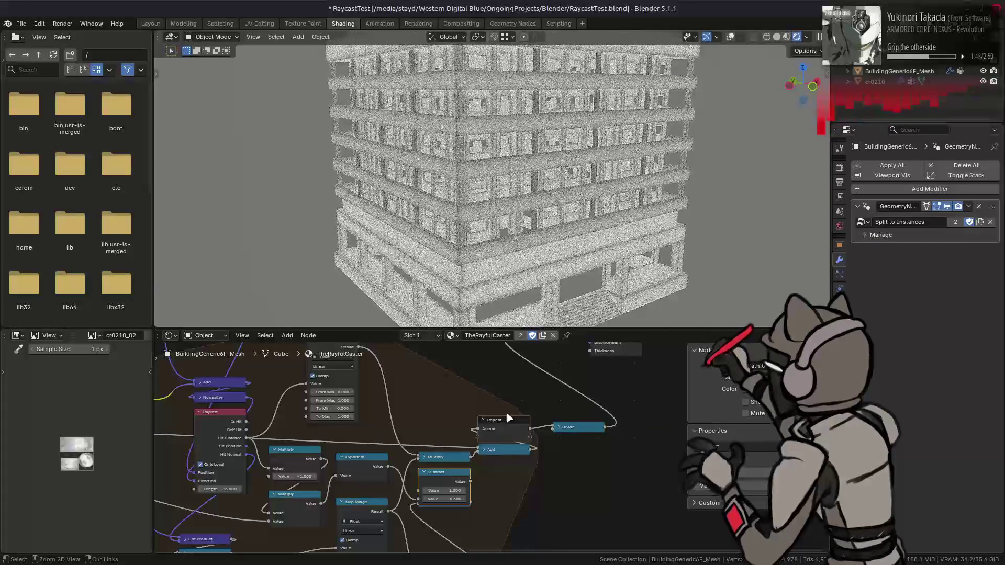
key("ctrl+x")
middle_click_drag(484, 428, 500, 430)
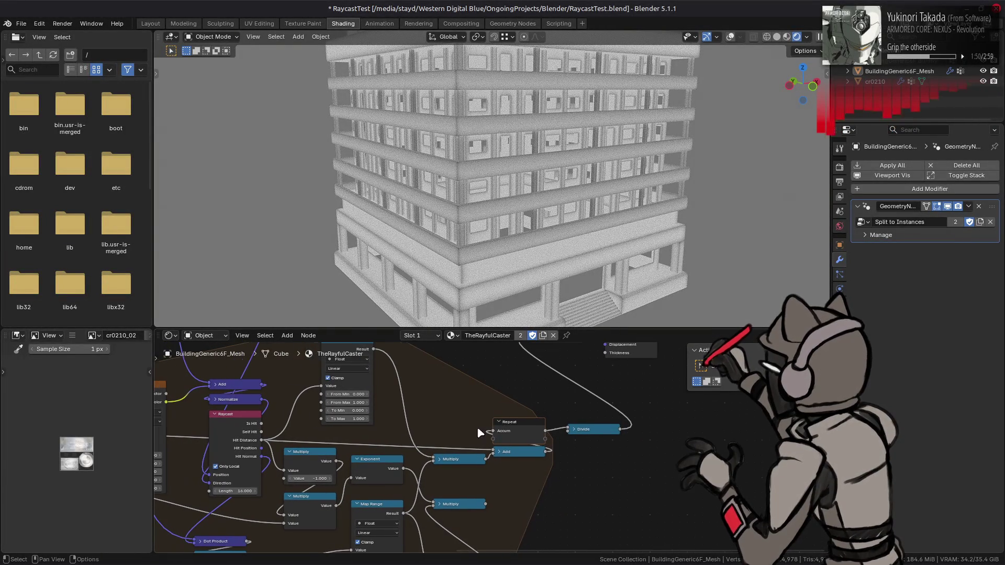
- Reconnect the lower Multiply output and raise the Map Range From Min value
left_click_drag(485, 504, 493, 459)
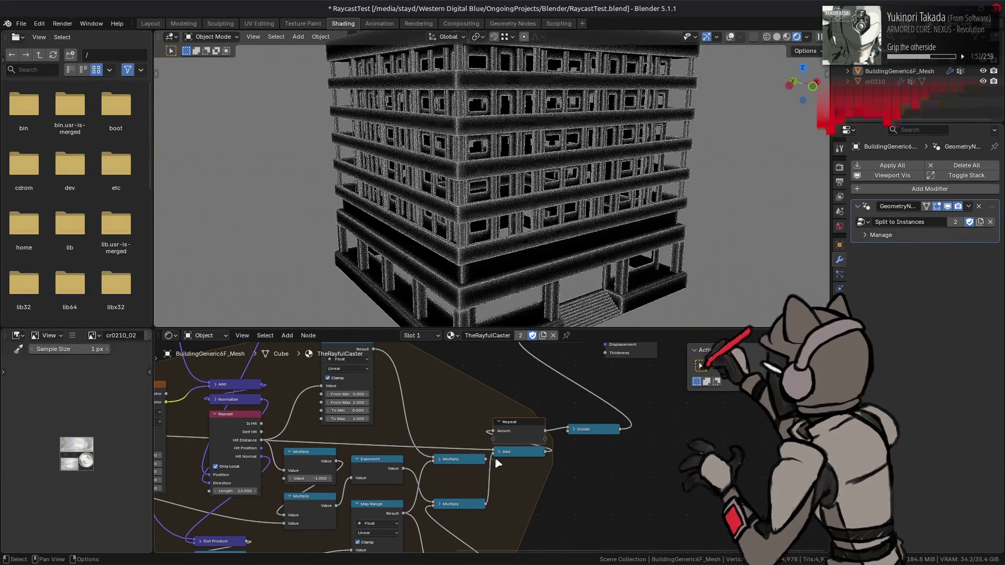
middle_click_drag(443, 415, 466, 420)
left_click_drag(382, 398, 393, 404)
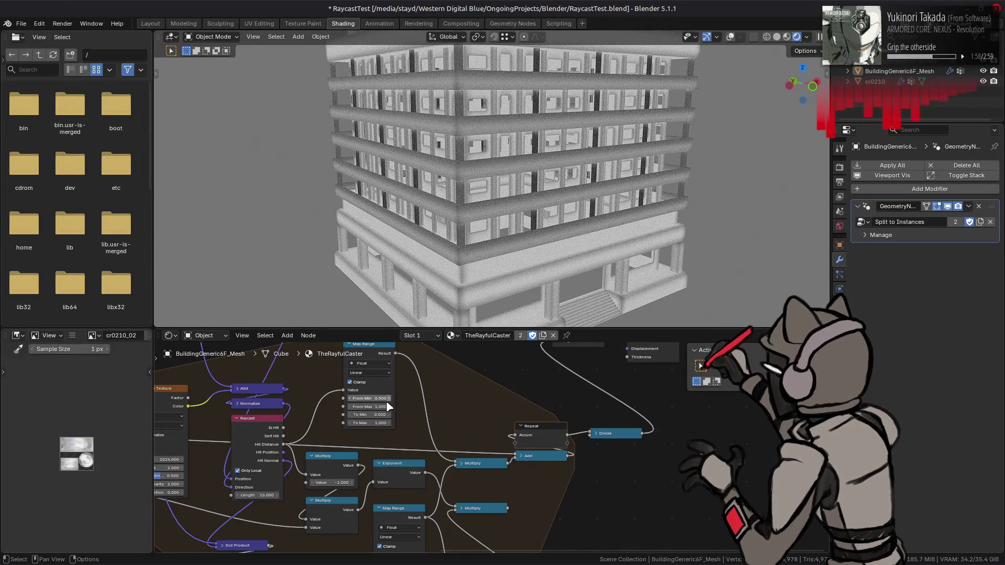
- Invert the Map Range output by setting To Min to 1 and To Max to 0
left_click(370, 414)
type("1")
key("Return")
left_click(373, 423)
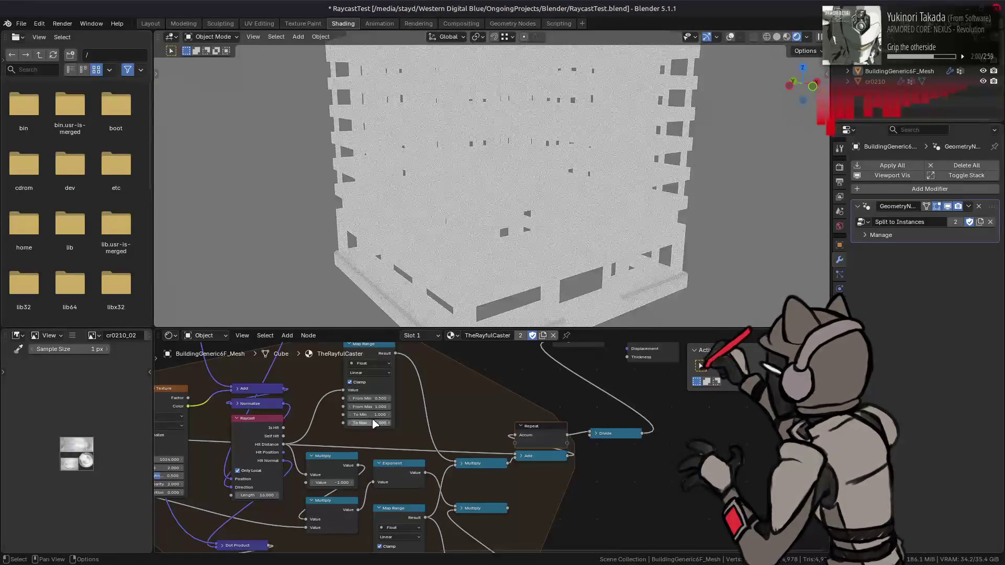
key("Return")
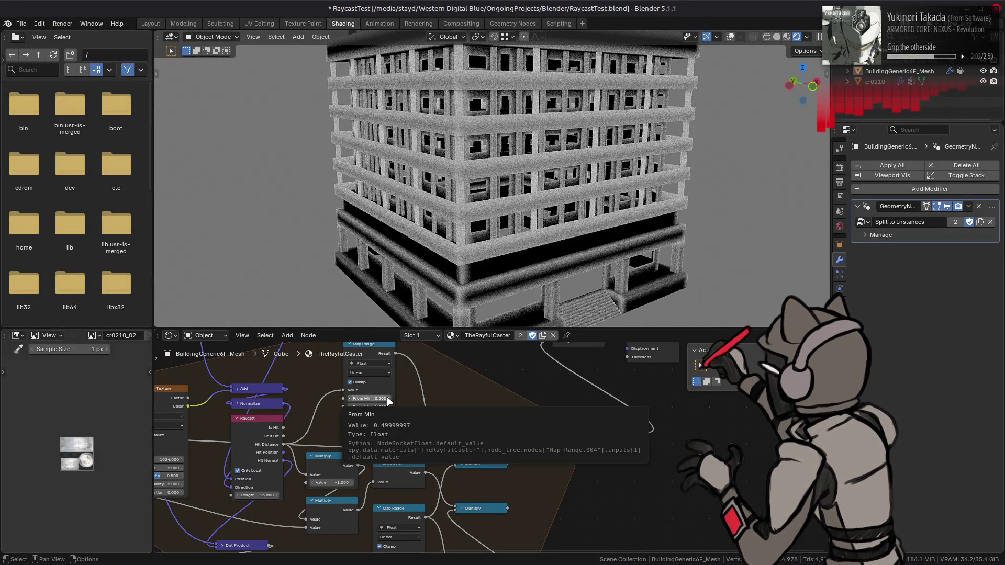
- Fine-tune Map Range From Min to change the outline contrast
scroll(391, 401, "up", 2, "ctrl")
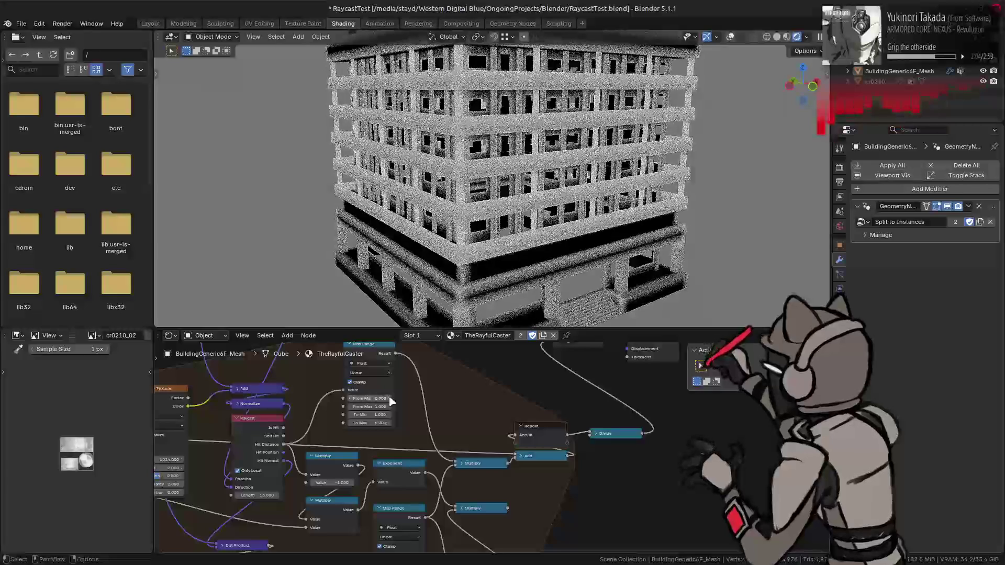
left_click_drag(376, 401, 372, 398)
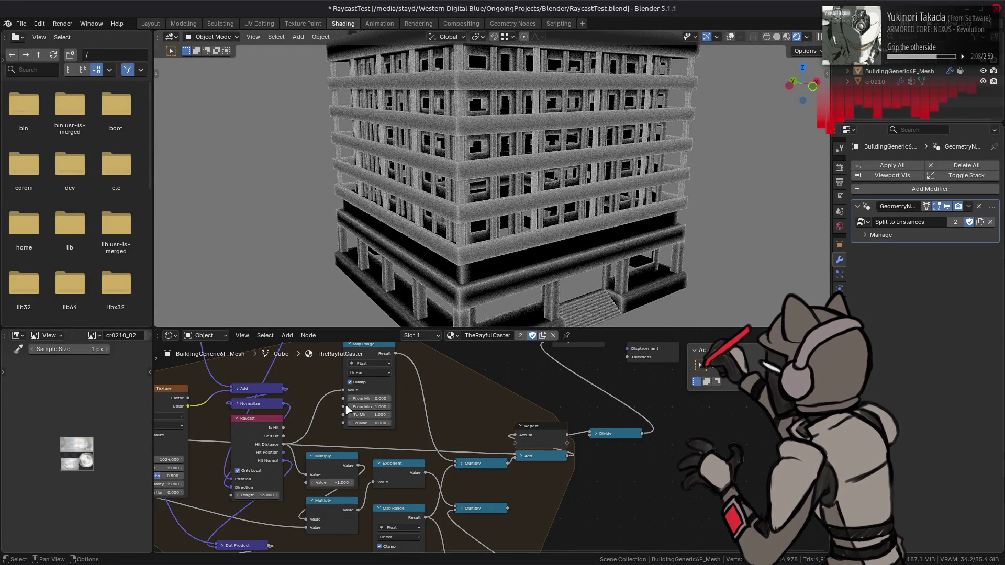
scroll(351, 409, "down", 6, "ctrl")
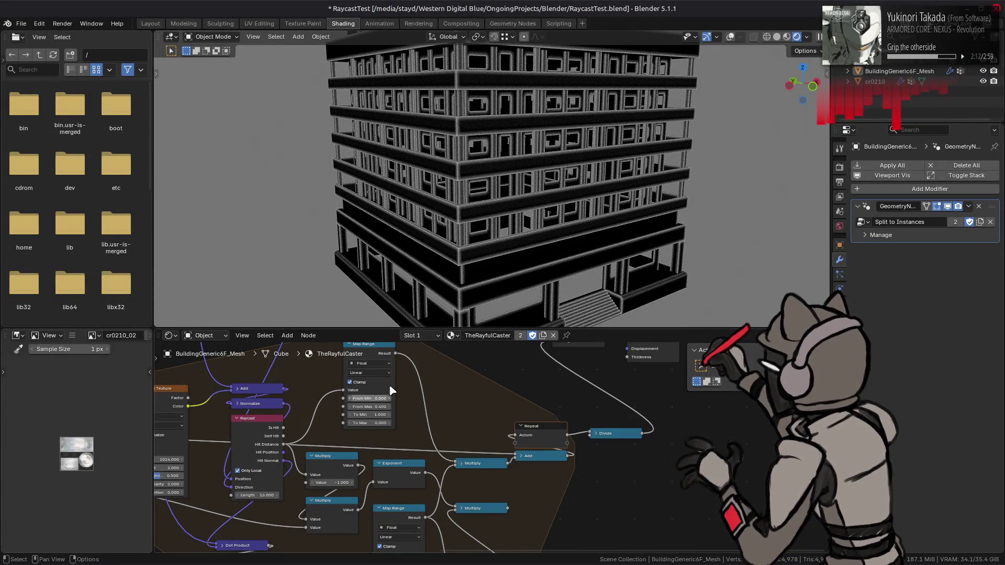
scroll(520, 221, "up", 2)
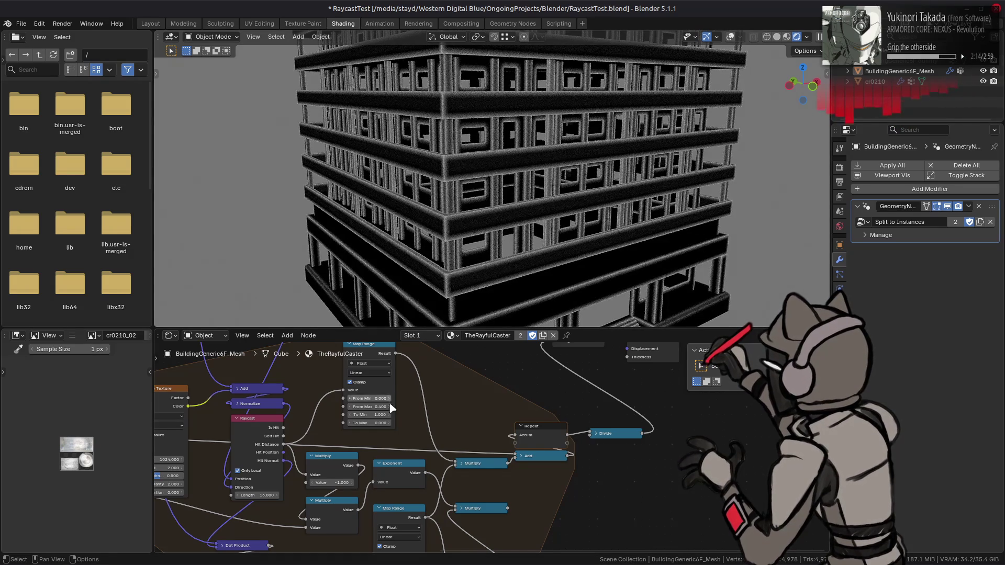
scroll(392, 411, "up", 1, "ctrl")
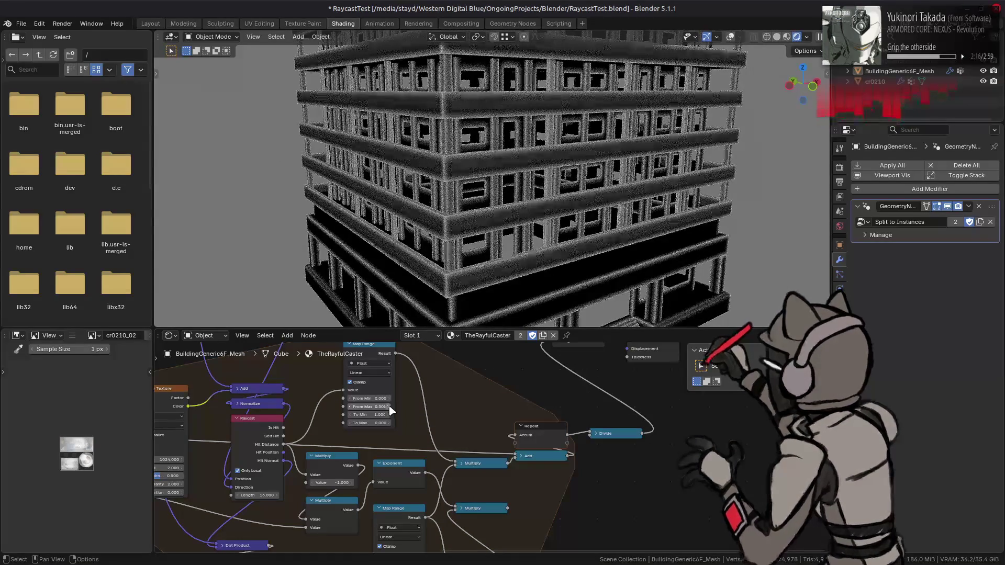
scroll(352, 408, "down", 2, "ctrl")
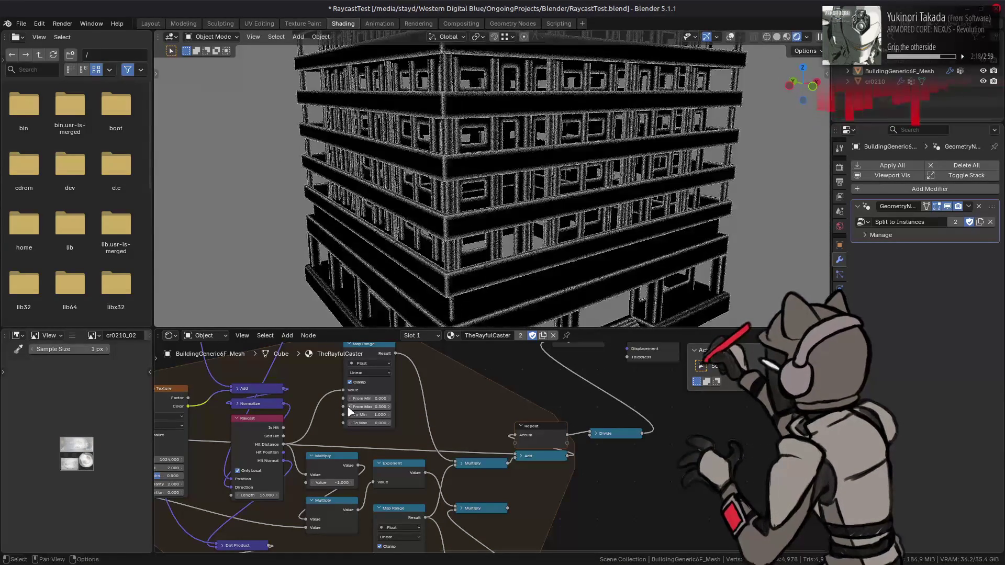
scroll(350, 411, "down", 1, "ctrl")
left_click(370, 372)
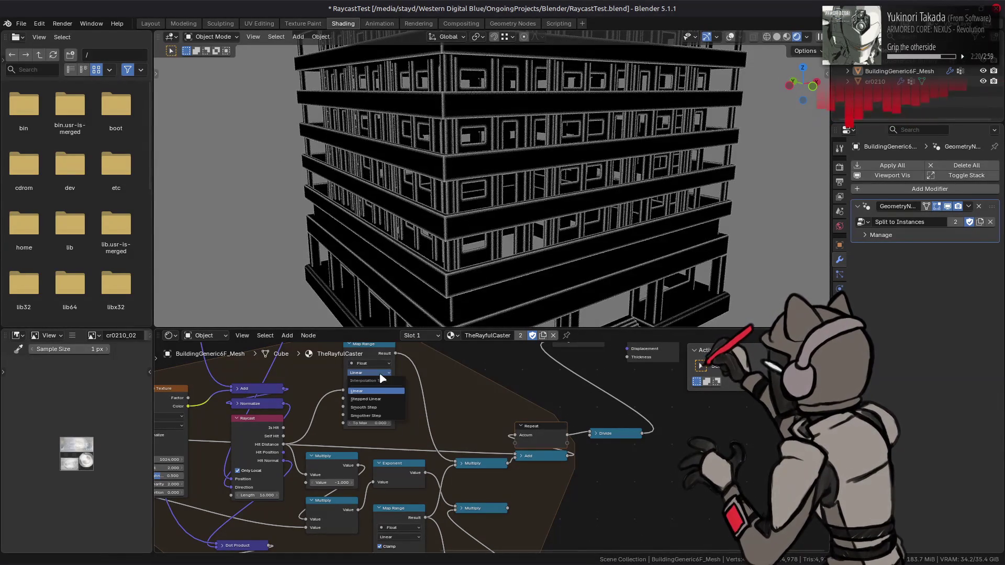
- Switch Map Range interpolation to Smooth Step and settle From Max at 0.4
left_click(378, 413)
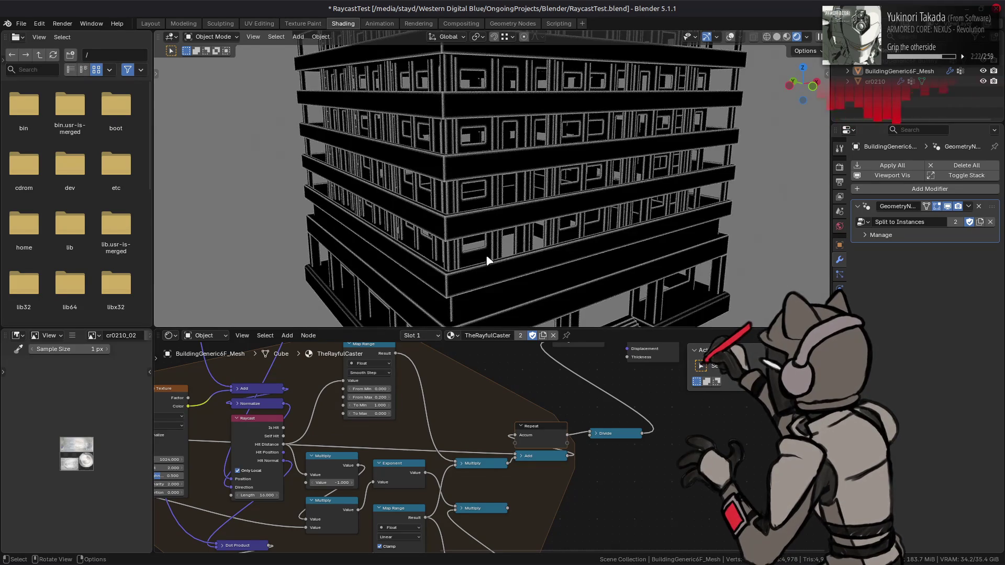
scroll(386, 399, "up", 3, "ctrl")
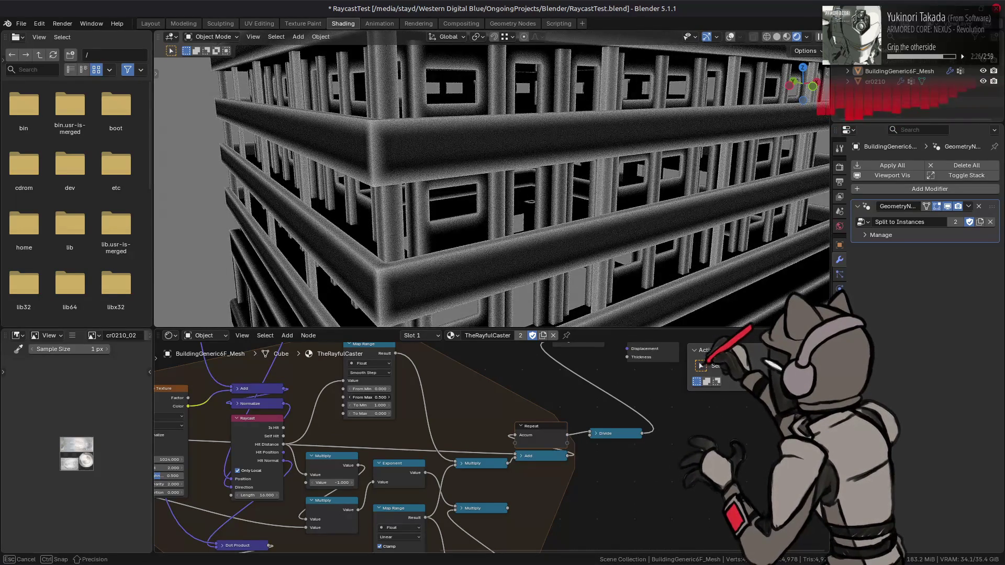
left_click(350, 398)
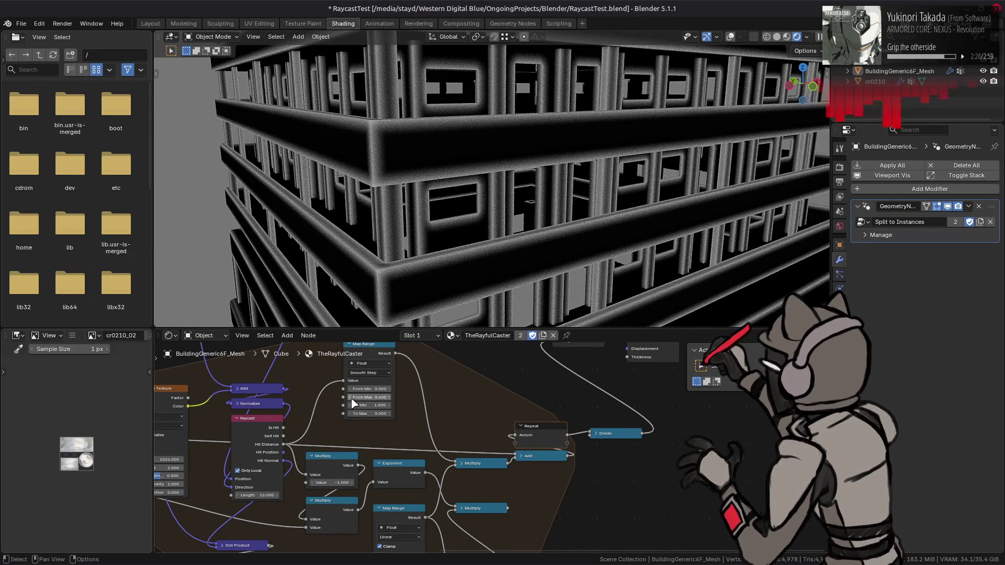
left_click(350, 397)
left_click(390, 398)
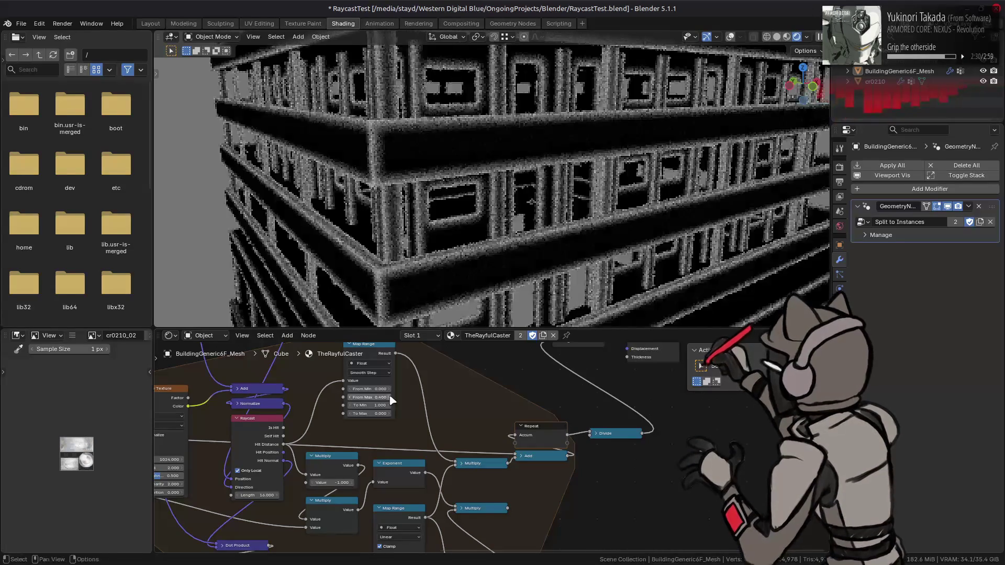
scroll(500, 164, "down", 5)
scroll(495, 183, "up", 3)
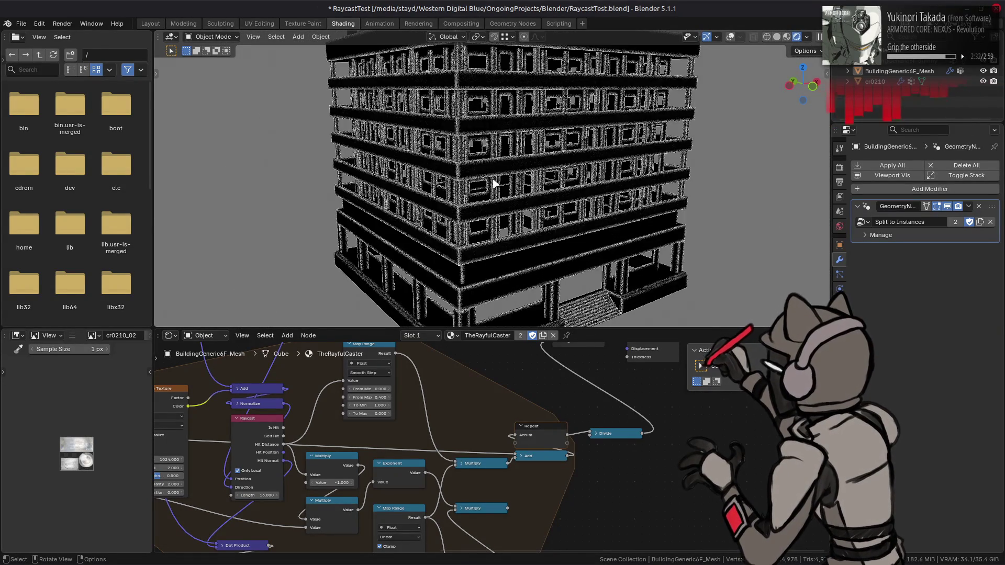
- Plug the lower Multiply into the Add node and inspect under a floor slab
mouse_move(485, 502)
left_mouse_down()
mouse_move(485, 480)
mouse_move(516, 456)
left_mouse_up()
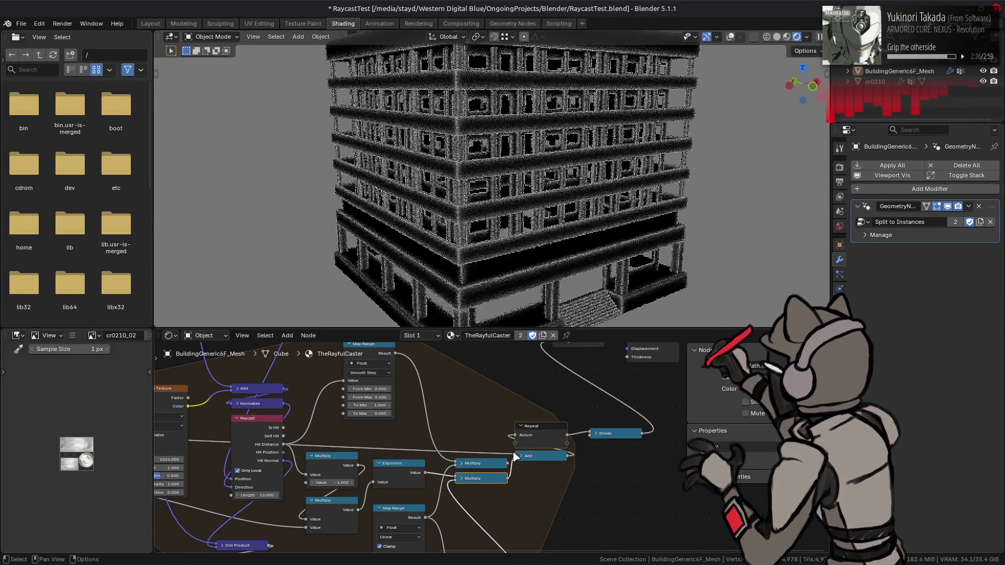
scroll(525, 207, "up", 4)
middle_click_drag(525, 210, 532, 184)
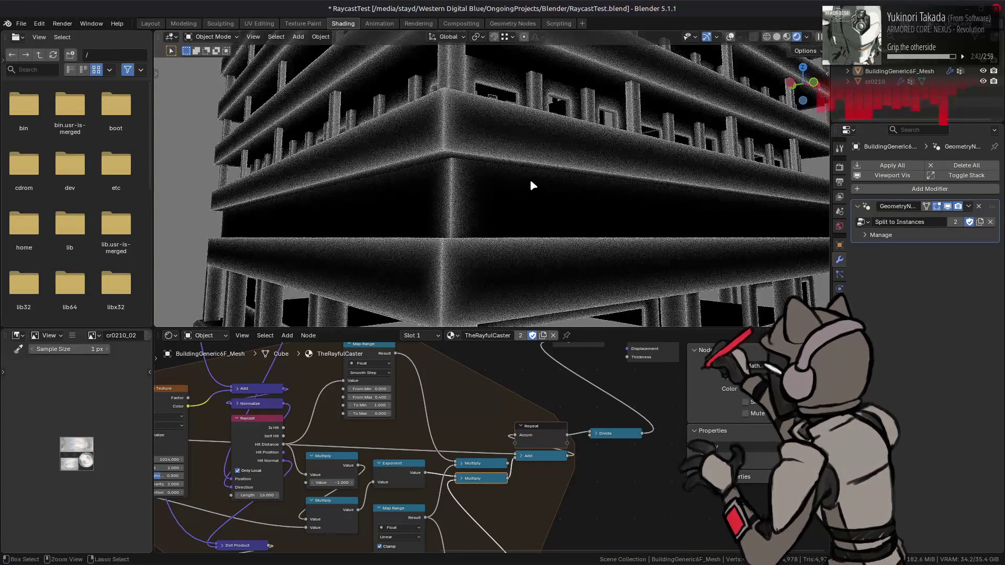
scroll(529, 179, "down", 3)
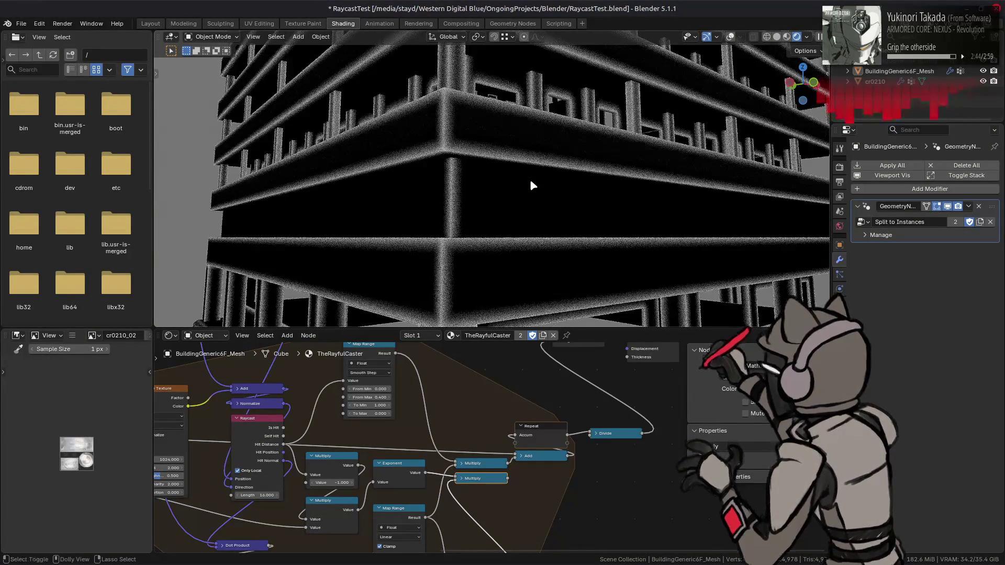
scroll(530, 179, "down", 3)
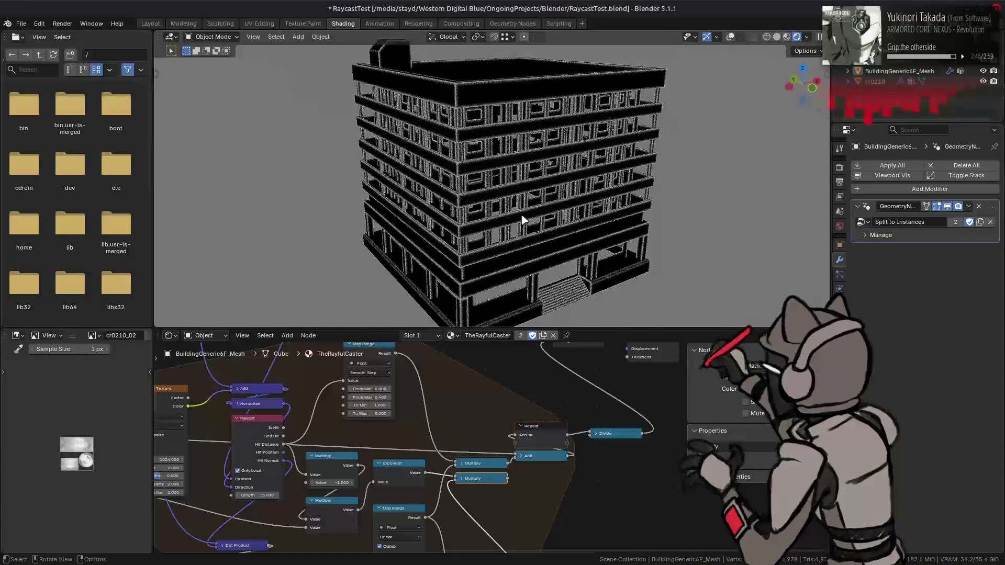
scroll(523, 219, "up", 4)
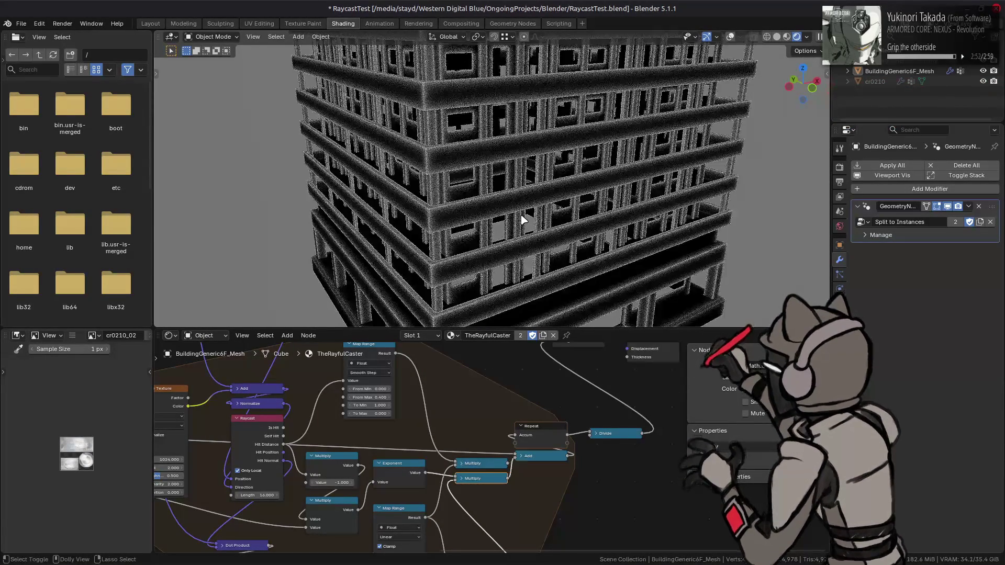
left_click(150, 24)
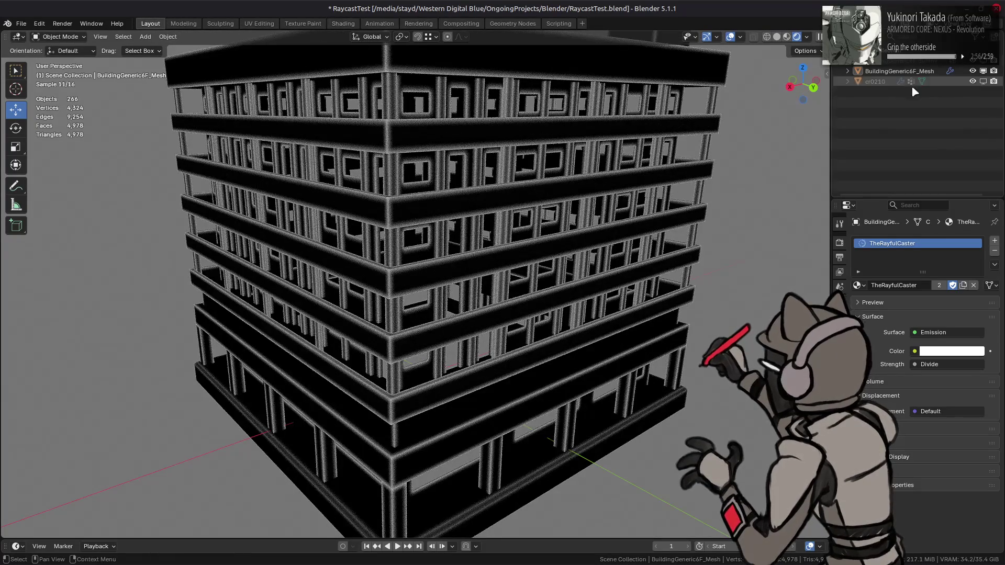
- Hide BuildingGeneric6F_Mesh and frame the cr0210 mech model in the Shading workspace
left_click(982, 71)
left_click(983, 70)
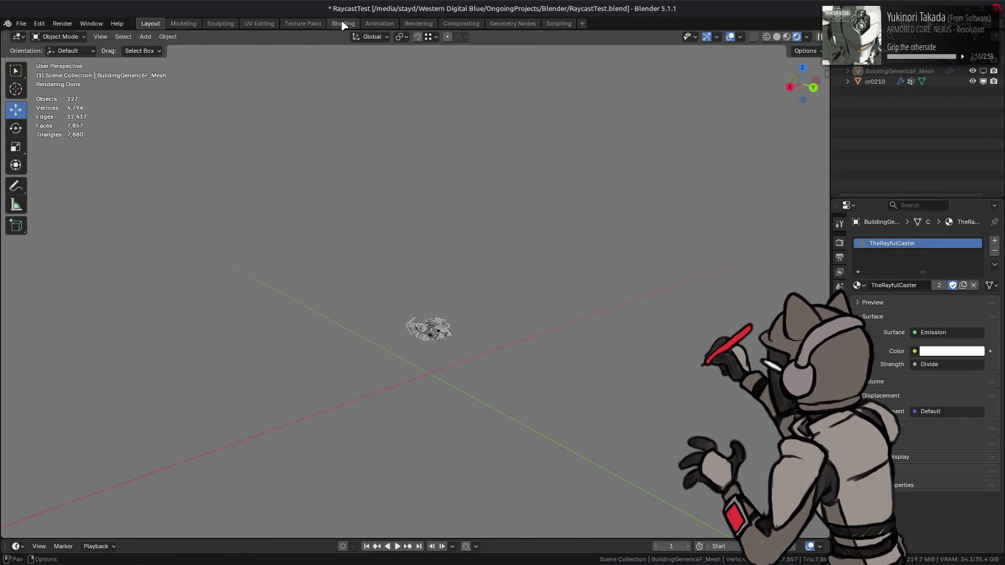
left_click(343, 24)
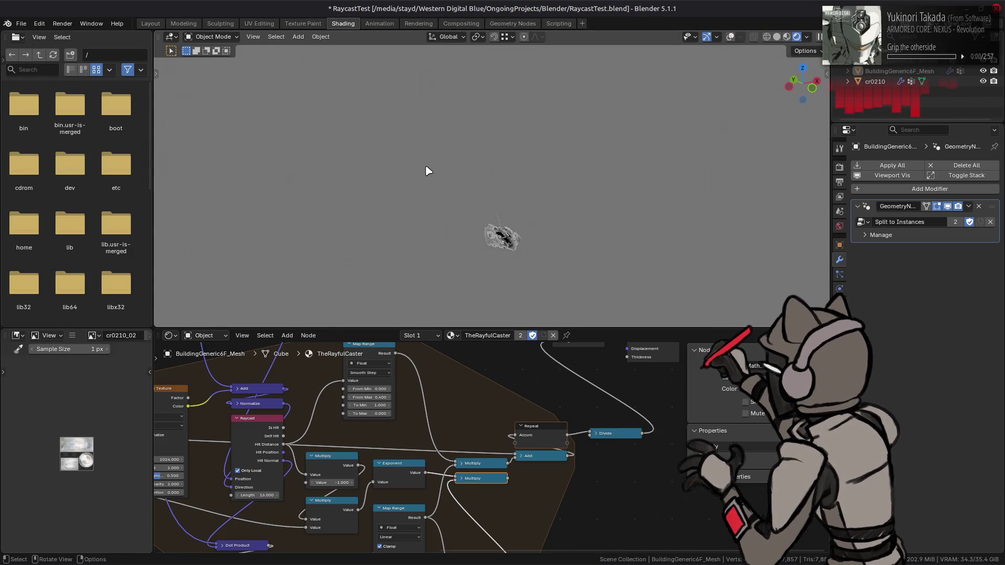
middle_click(490, 219, "alt")
scroll(489, 220, "up", 3)
middle_click_drag(490, 220, 657, 231)
scroll(657, 231, "up", 2)
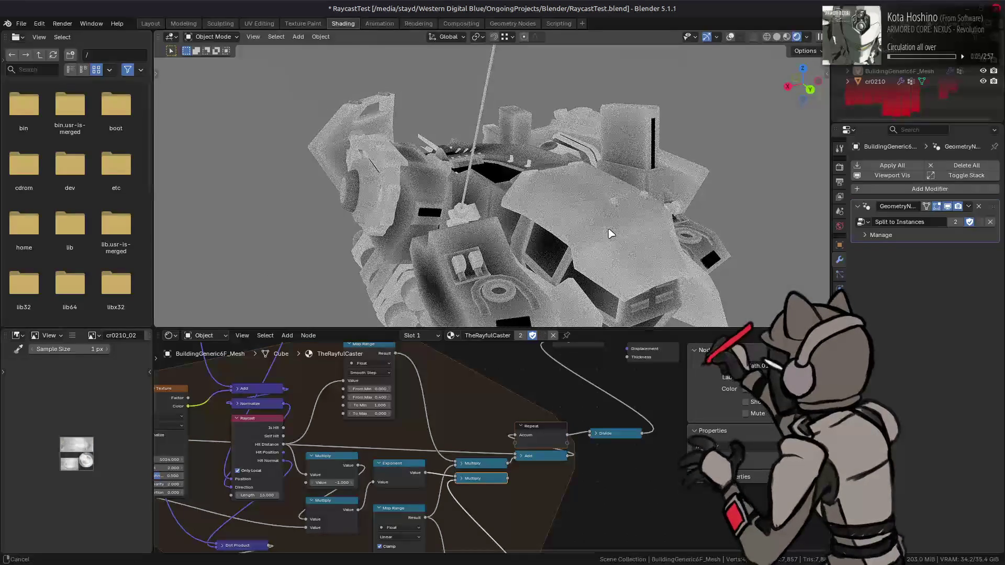
scroll(610, 231, "up", 2)
- Set Map Range From Max to 0.1 and view the mech from the side and front
left_click(354, 397)
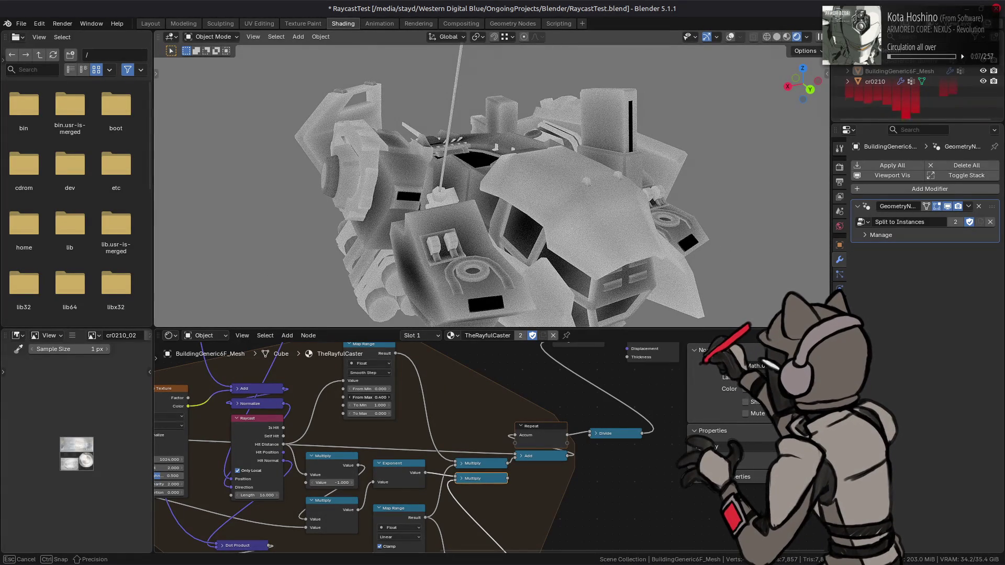
type("0.1")
key("Return")
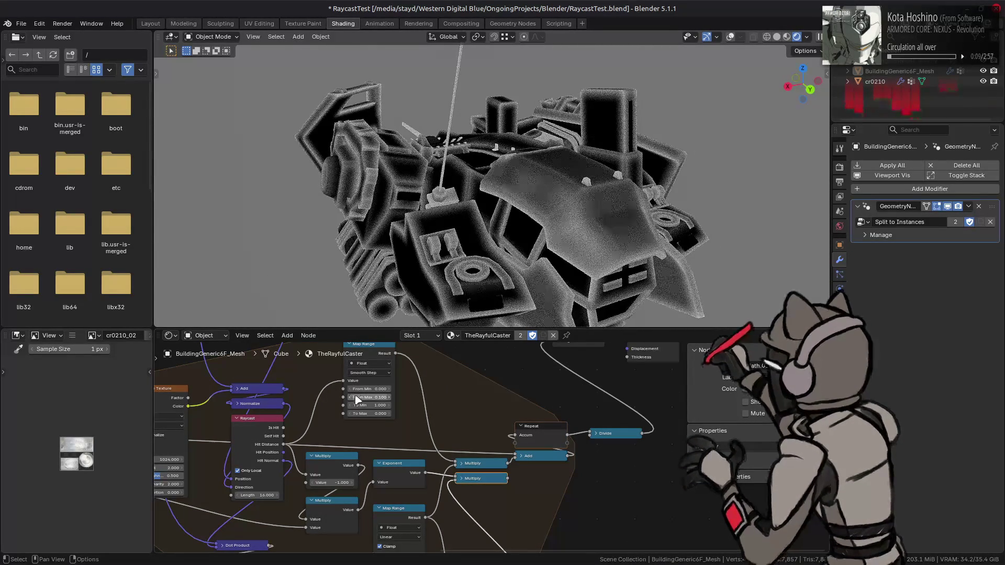
mouse_move(408, 262)
middle_mouse_down()
mouse_move(450, 242)
mouse_move(598, 251)
mouse_move(566, 215)
mouse_move(572, 224)
mouse_move(471, 266)
middle_mouse_up()
mouse_move(506, 455)
middle_mouse_down()
mouse_move(527, 363)
mouse_move(532, 387)
middle_mouse_up()
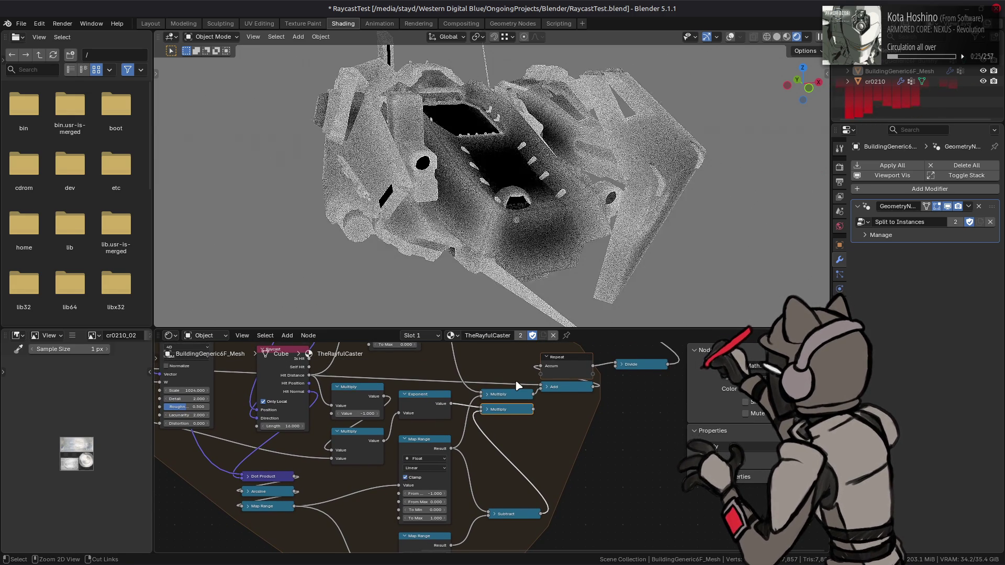
middle_click_drag(570, 249, 326, 271)
- Link the Subtract output into the lower Multiply and lower From Max to 0.3
mouse_move(540, 514)
left_mouse_down()
mouse_move(461, 455)
mouse_move(476, 400)
mouse_move(481, 409)
left_mouse_up()
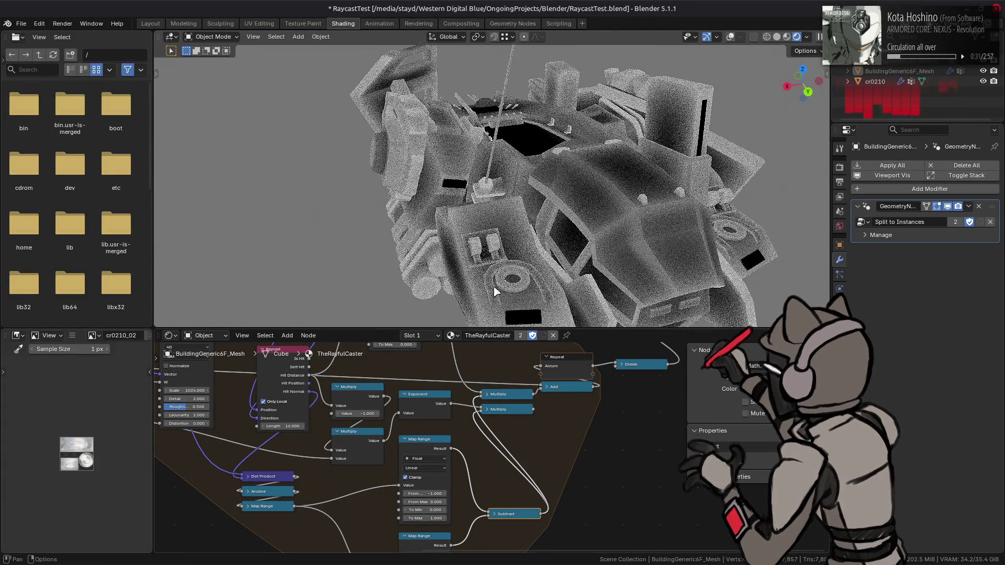
middle_click_drag(497, 239, 499, 237)
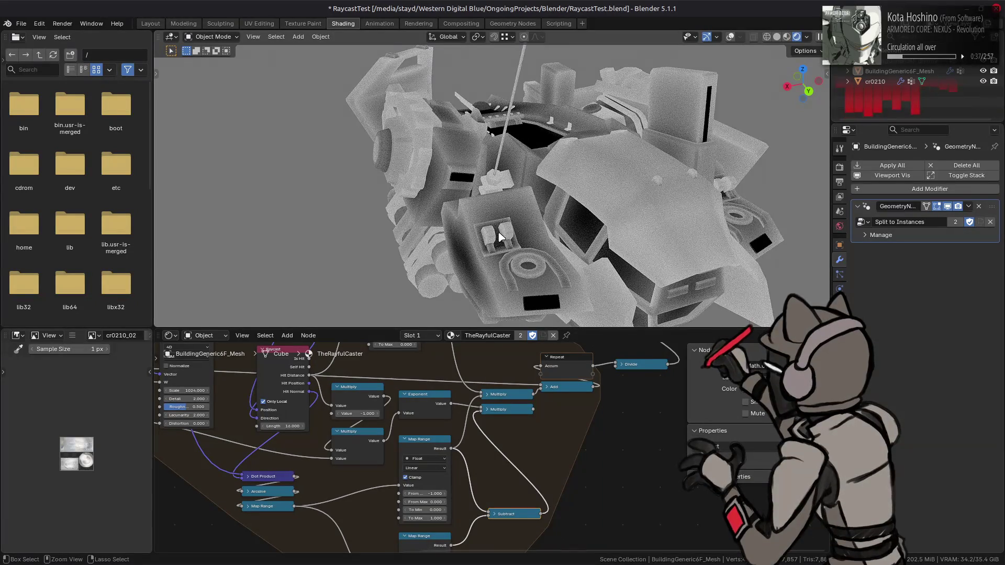
mouse_move(504, 107)
middle_mouse_down()
mouse_move(510, 149)
mouse_move(486, 142)
mouse_move(505, 155)
mouse_move(472, 152)
mouse_move(489, 169)
middle_mouse_up()
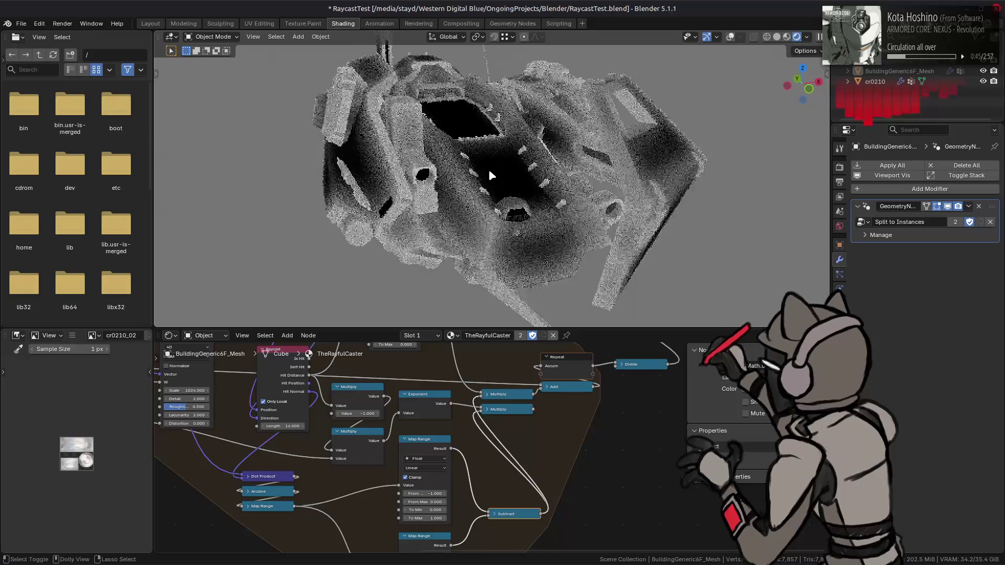
scroll(505, 159, "up", 2)
middle_click_drag(520, 128, 497, 152)
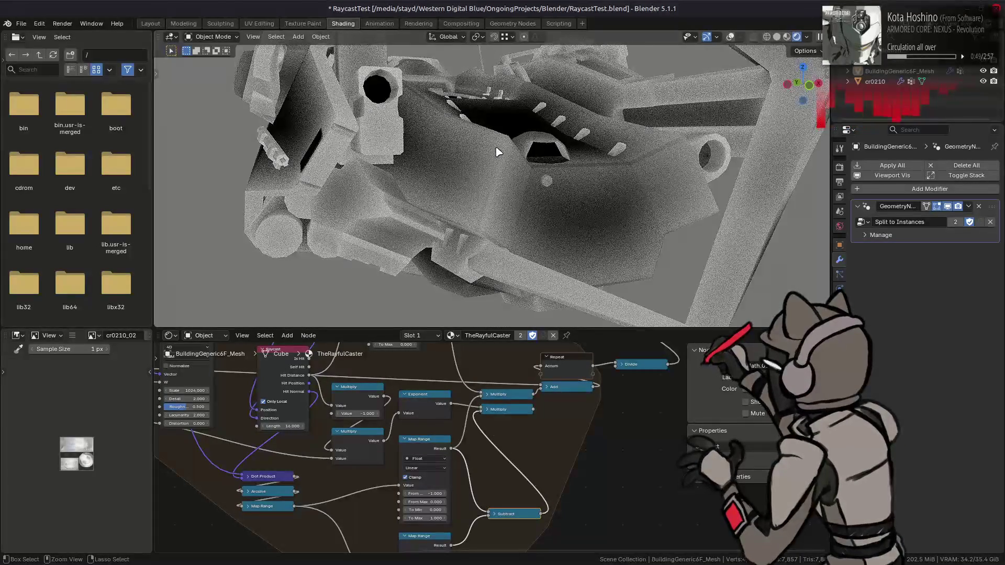
middle_click_drag(442, 356, 446, 479)
left_click_drag(390, 449, 374, 447)
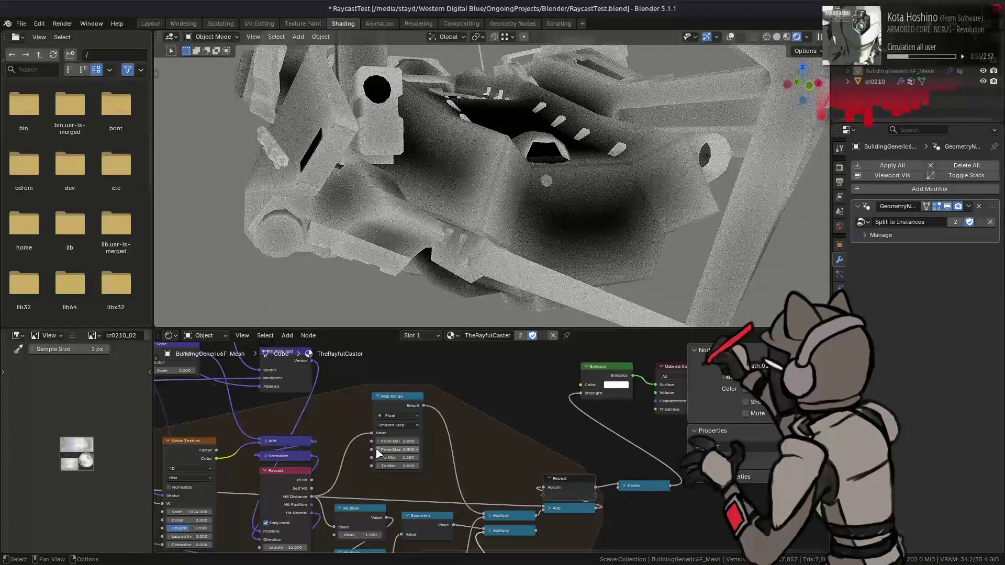
- Lower From Max to 0.2 and compare Linear, Smoother Step and Smooth Step interpolation
middle_click_drag(375, 314, 377, 293)
left_click_drag(393, 450, 389, 449)
left_click(398, 425)
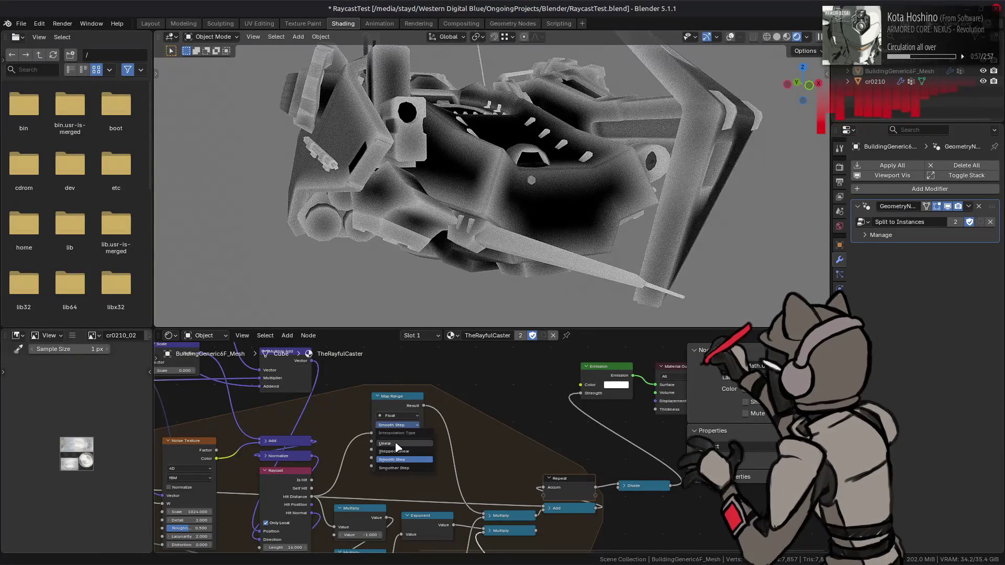
left_click(398, 447)
left_click(398, 425)
left_click(399, 424)
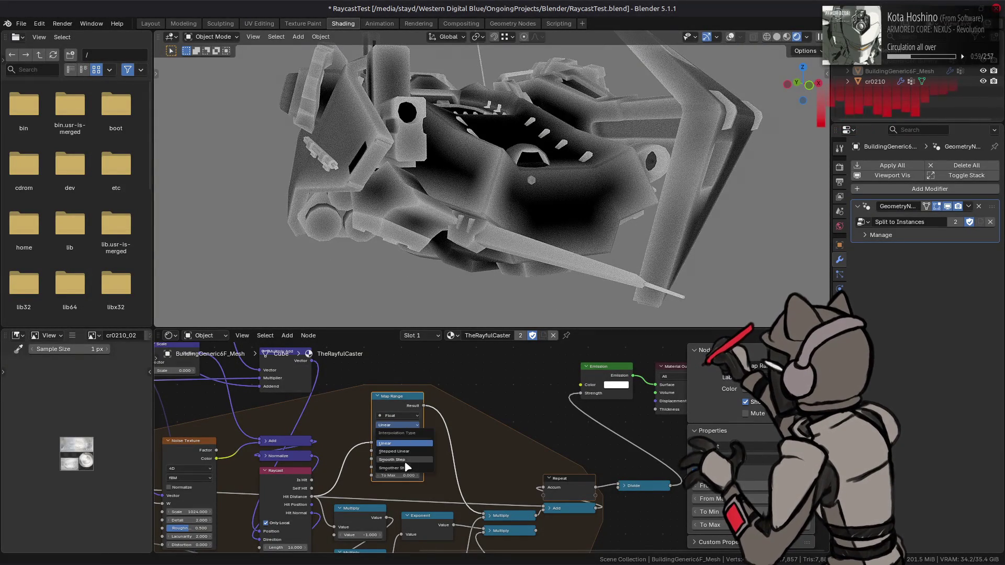
left_click(399, 425)
left_click(404, 454)
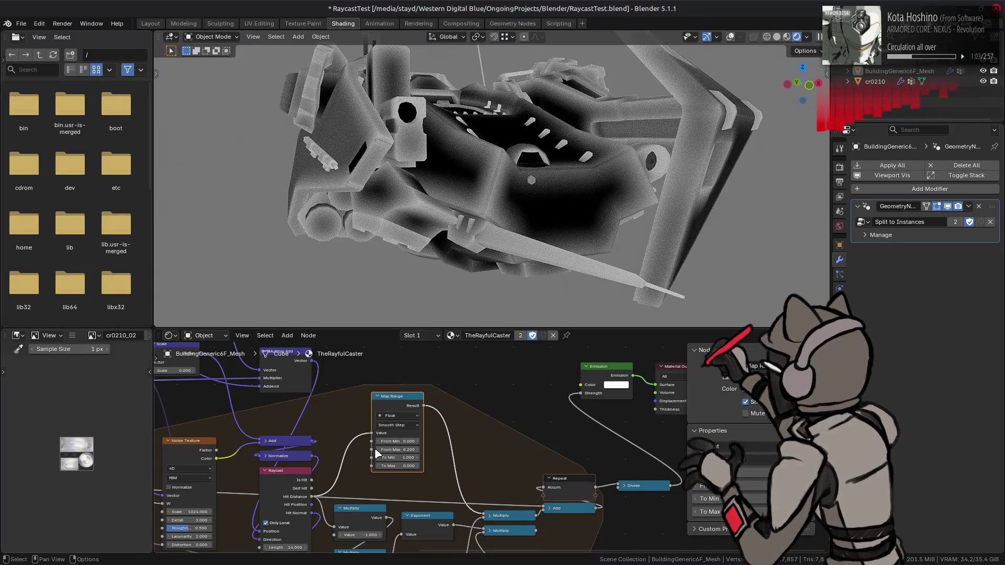
- Try From Min 0.1, return it to 0, and lower From Max to 0.1
left_click(412, 442)
mouse_move(406, 316)
middle_mouse_down()
mouse_move(594, 287)
mouse_move(549, 251)
middle_mouse_up()
scroll(549, 251, "down", 3)
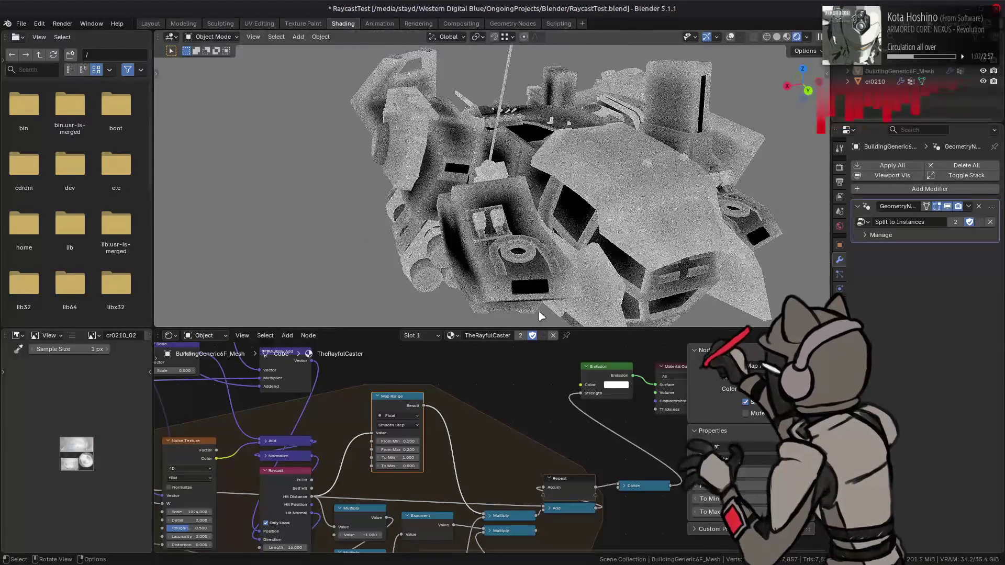
left_click(378, 442)
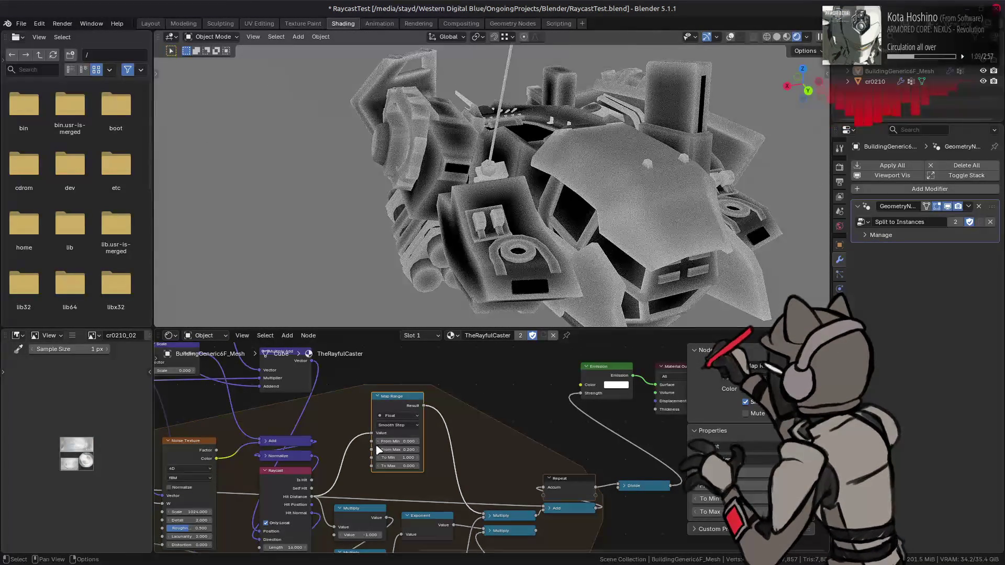
left_click(378, 444)
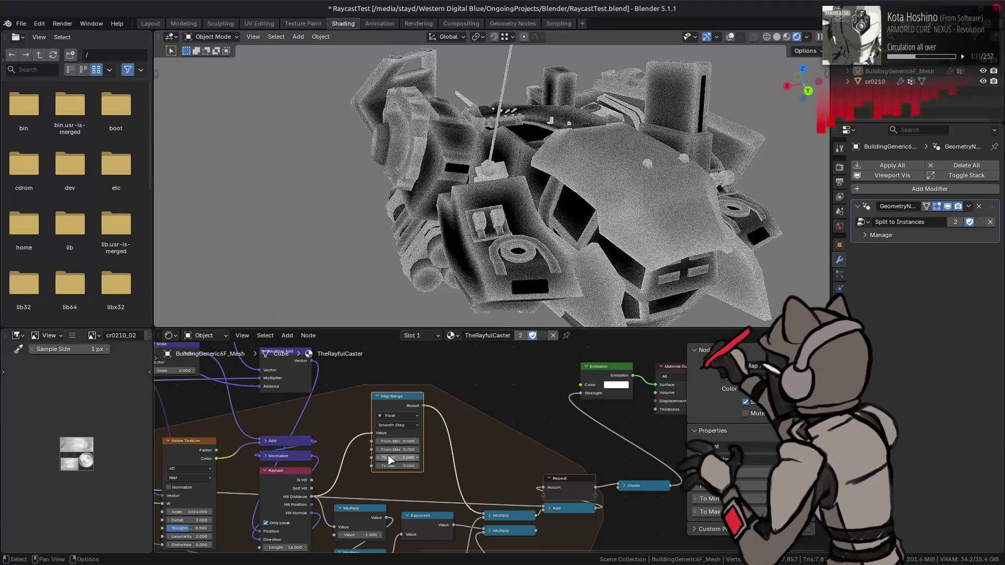
left_click(377, 450)
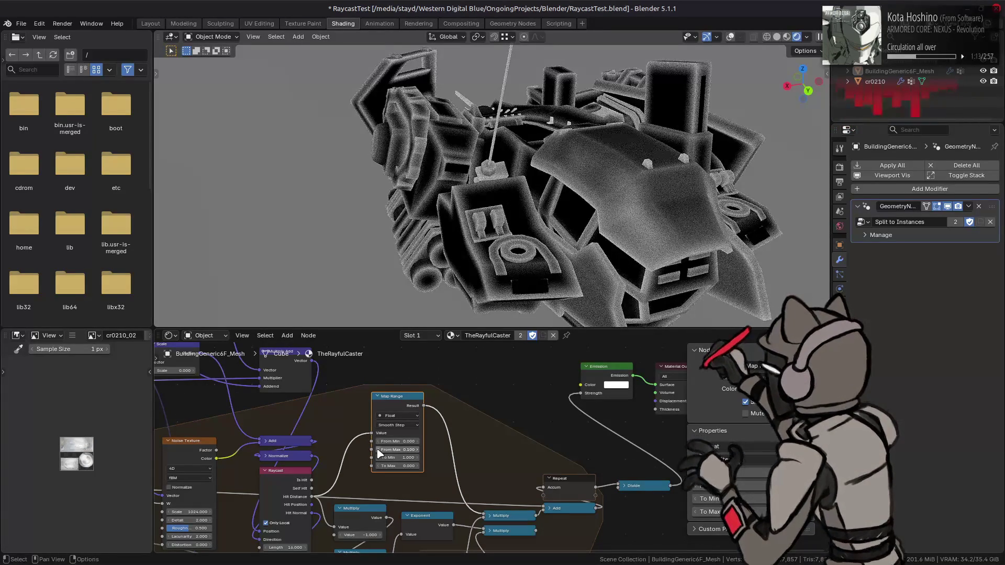
- Enter 0.05, then 0.02, as the Map Range From Max value
double_click(380, 453)
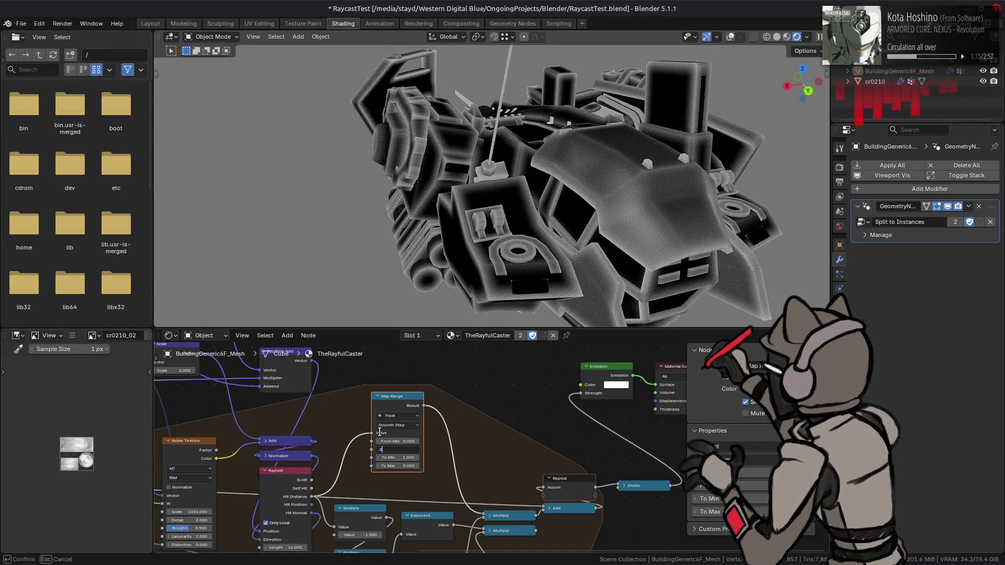
type("0.05")
key("Return")
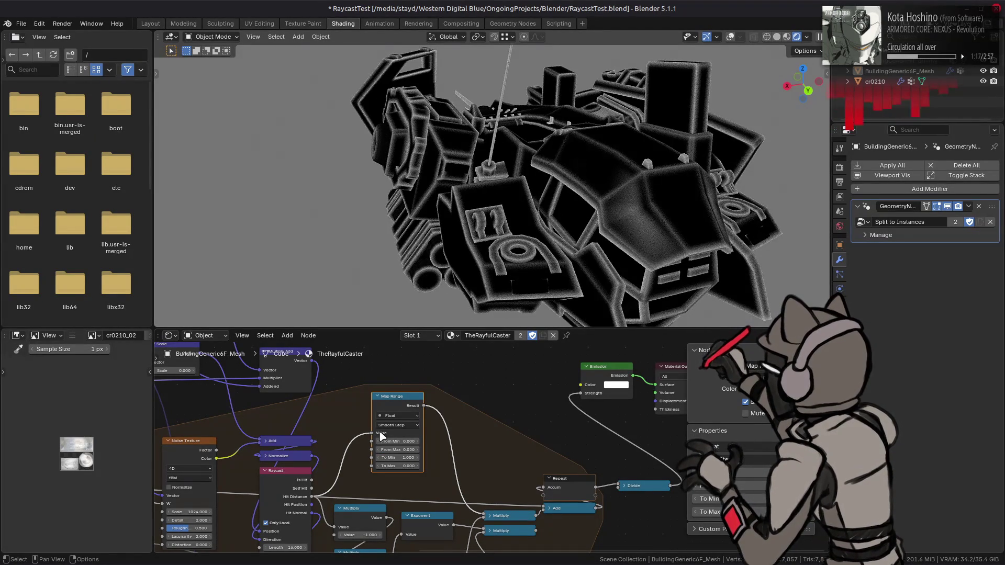
double_click(388, 449)
key("BackSpace")
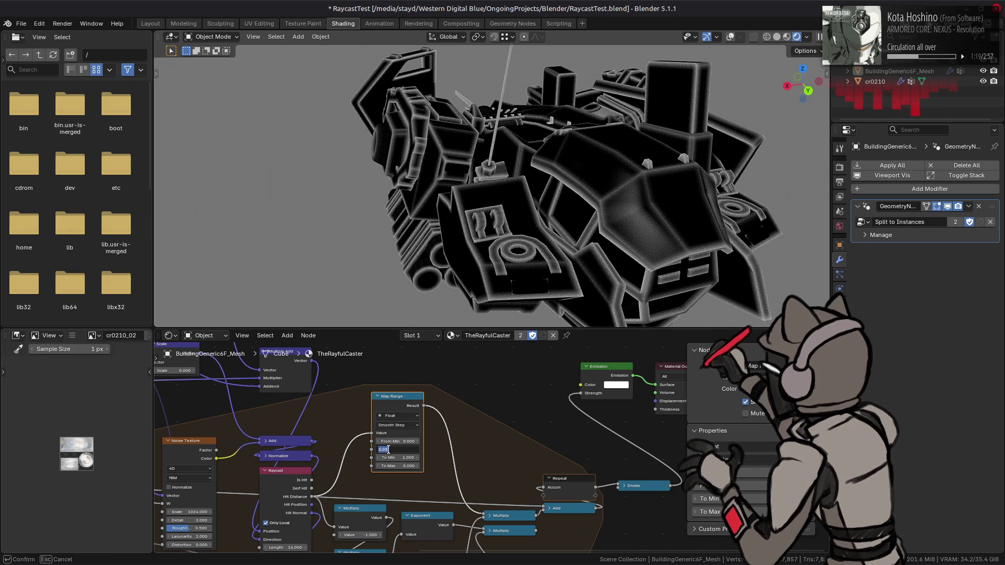
type("42")
key("Return")
double_click(388, 449)
key("Return")
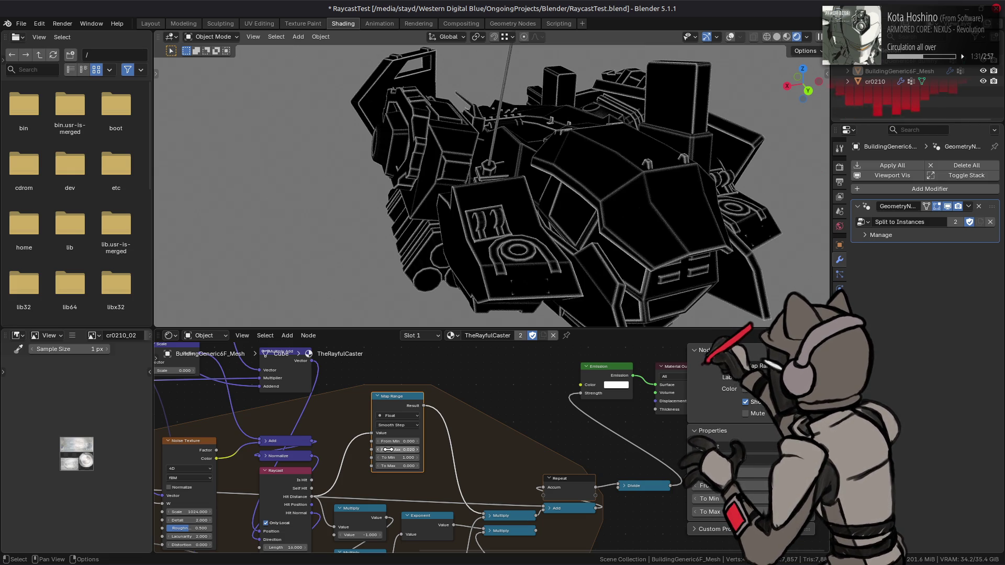
- Connect the lower Multiply output into the Add node
middle_click_drag(461, 212, 644, 215)
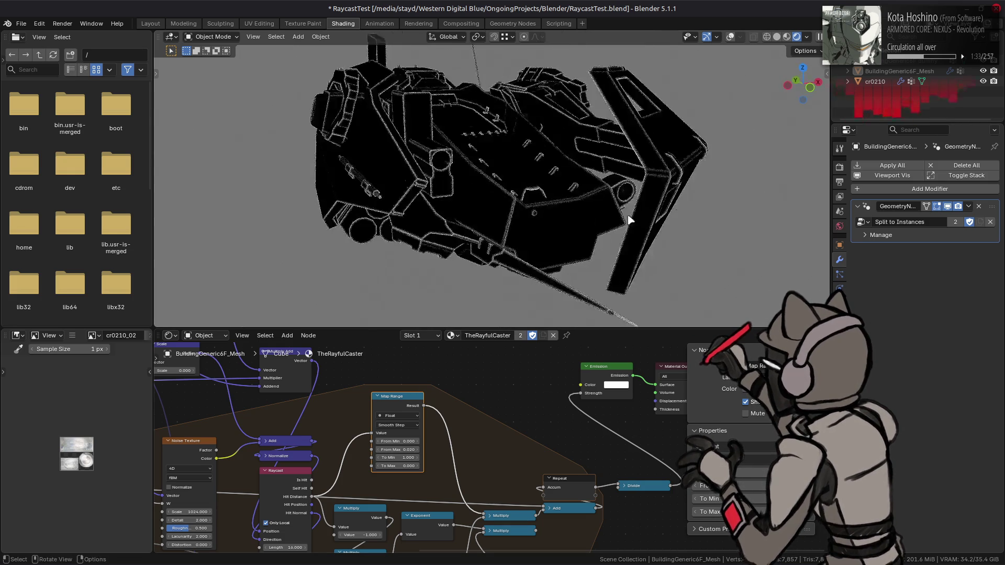
scroll(605, 224, "up", 5)
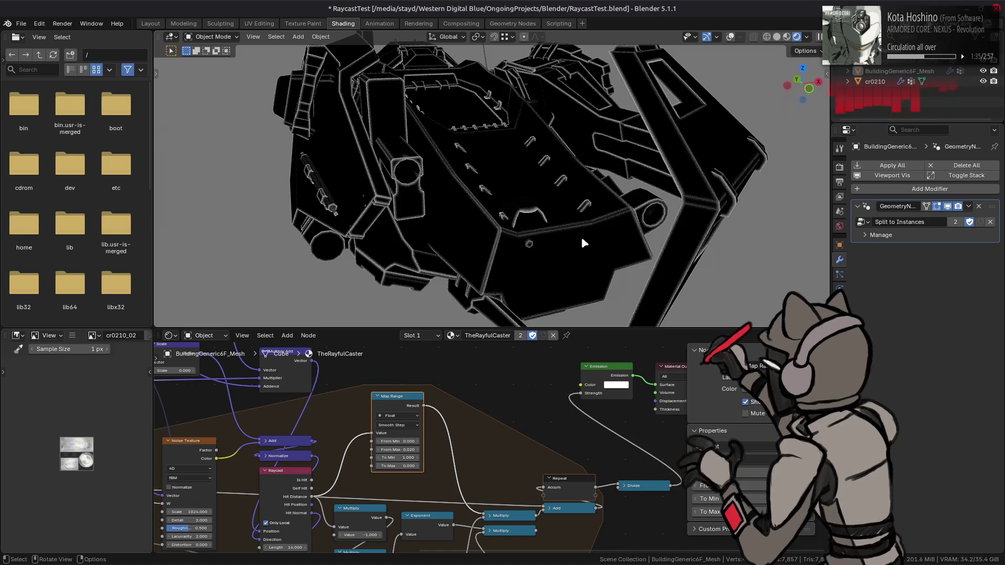
scroll(482, 471, "down", 5)
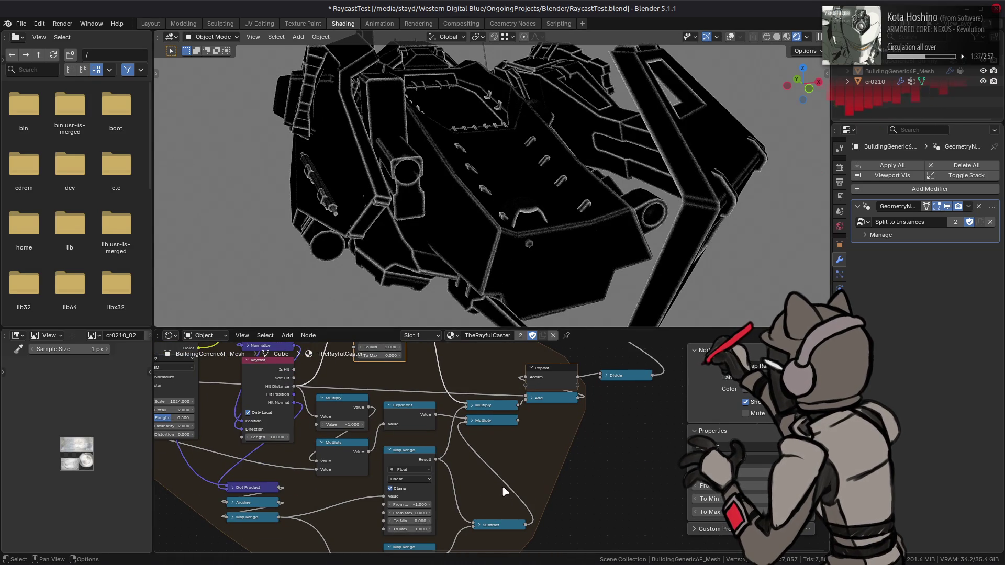
left_click_drag(518, 420, 526, 404)
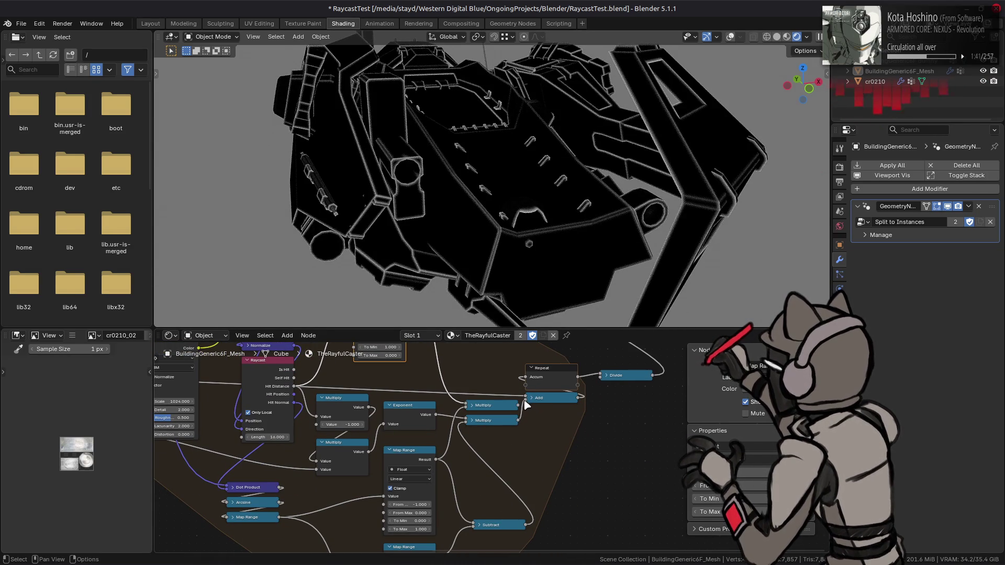
- Change the outline shader's Distance Scale to 128
middle_click_drag(289, 471, 450, 479)
left_click(237, 438)
type("12")
key("Return")
mouse_move(533, 384)
middle_mouse_down()
mouse_move(435, 411)
mouse_move(408, 431)
middle_mouse_up()
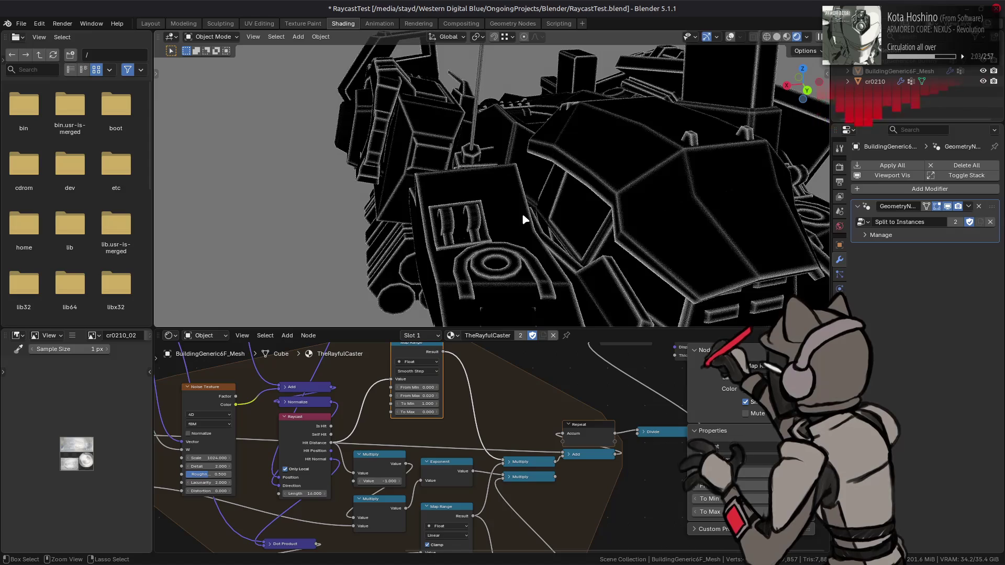
- Orbit and zoom around the ship to inspect its outline render
mouse_move(522, 213)
middle_mouse_down("ctrl+shift")
mouse_move(526, 254)
mouse_move(531, 231)
middle_mouse_up("ctrl+shift")
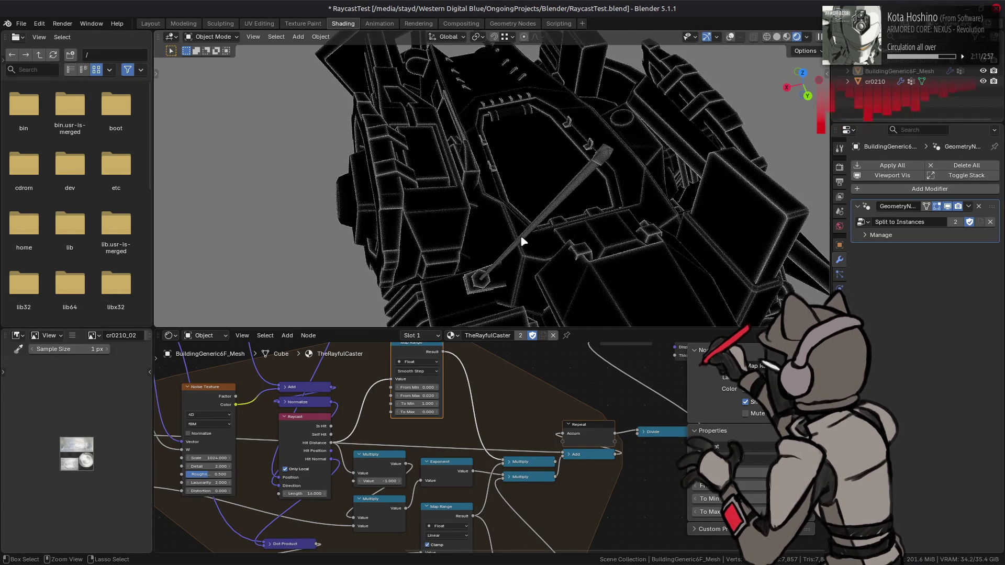
middle_click_drag(520, 240, 754, 184)
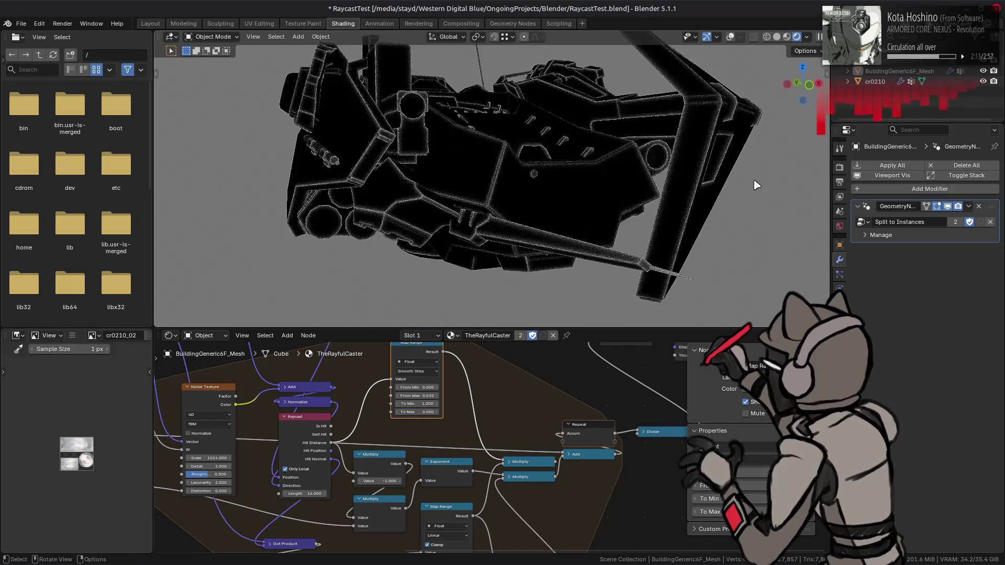
scroll(581, 175, "up", 3)
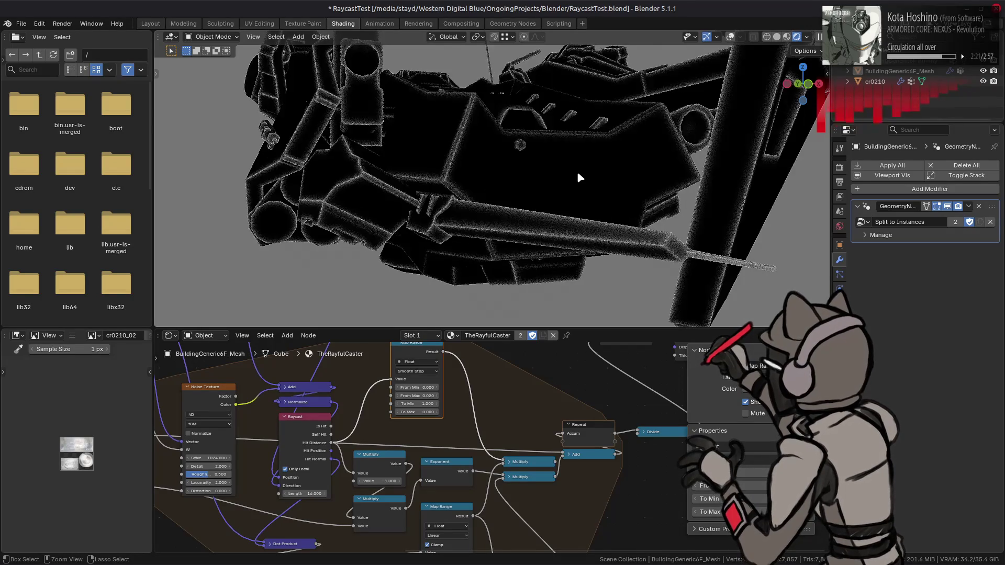
middle_click_drag(173, 479, 294, 460)
- Set Distance Scale to 16 and orbit around the ship model
left_click(251, 468)
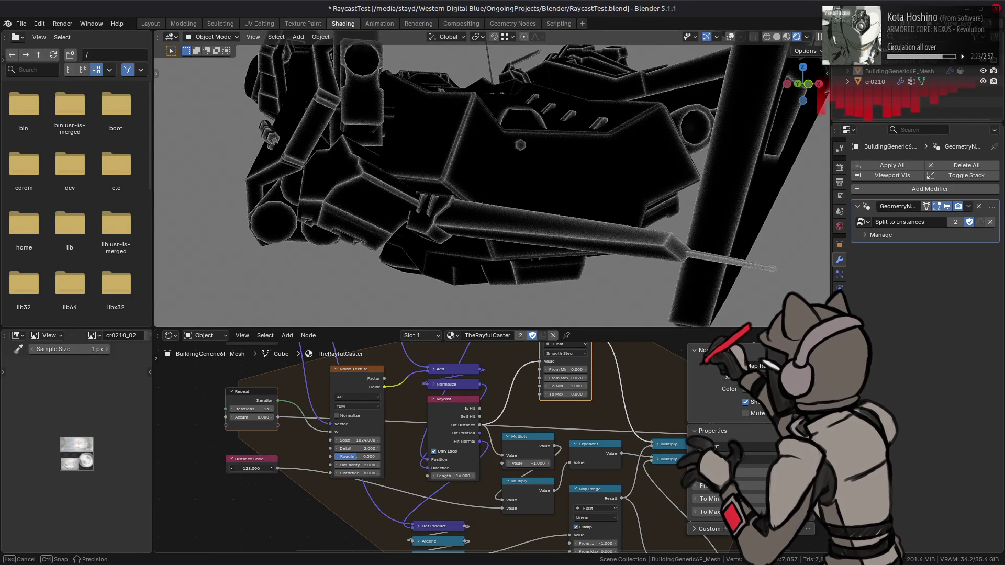
type("16")
key("Return")
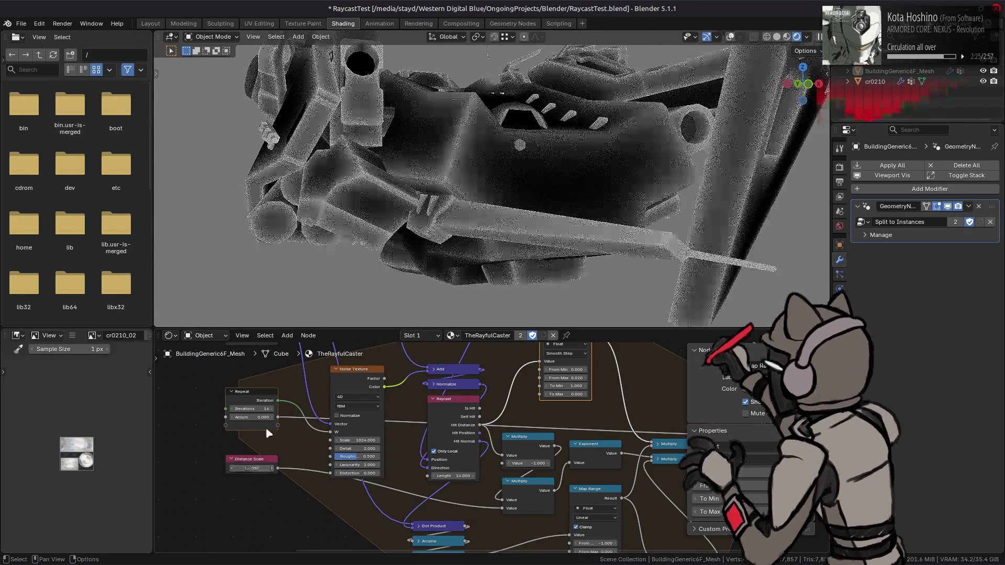
scroll(453, 175, "down", 5)
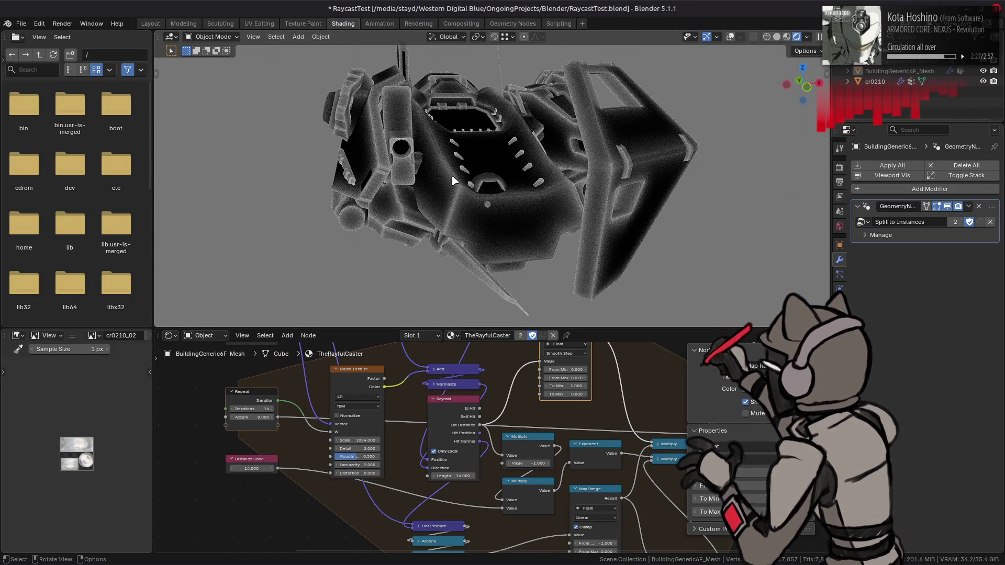
middle_click_drag(448, 193, 452, 199)
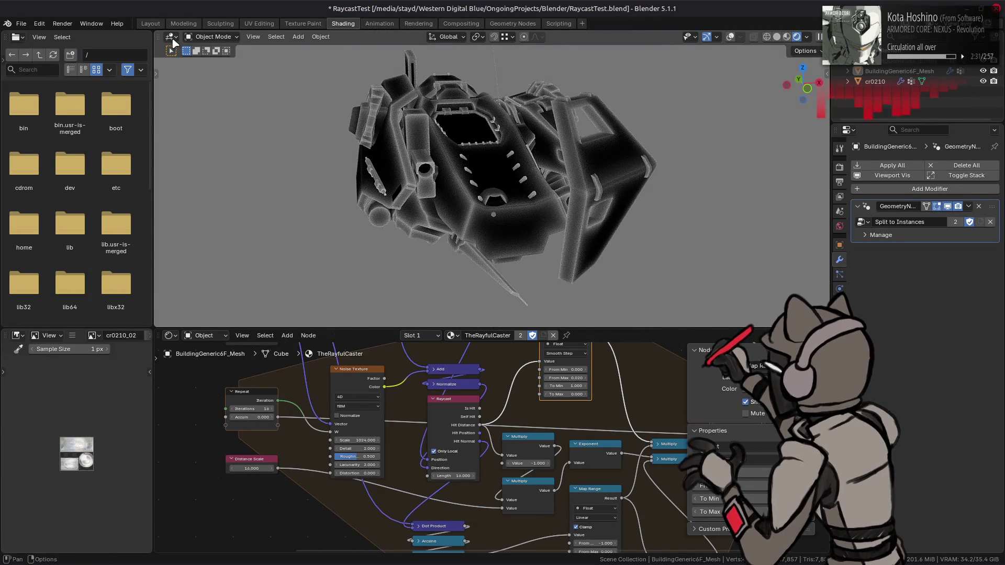
middle_click_drag(262, 157, 173, 50)
- Hide cr0210, show BuildingGeneric6F_Mesh, select all, and return to Shading
left_click(150, 23)
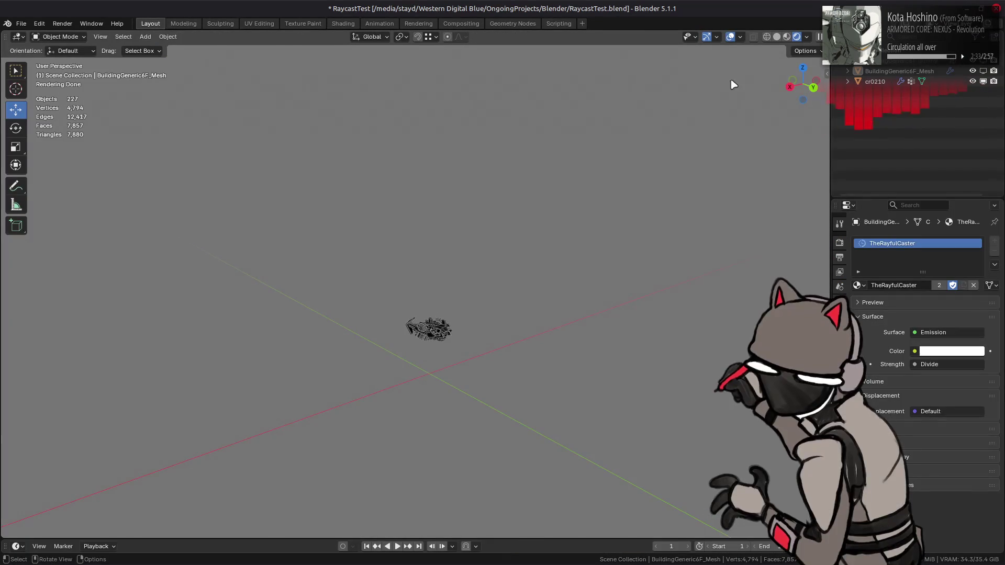
left_click(983, 81)
left_click(983, 72)
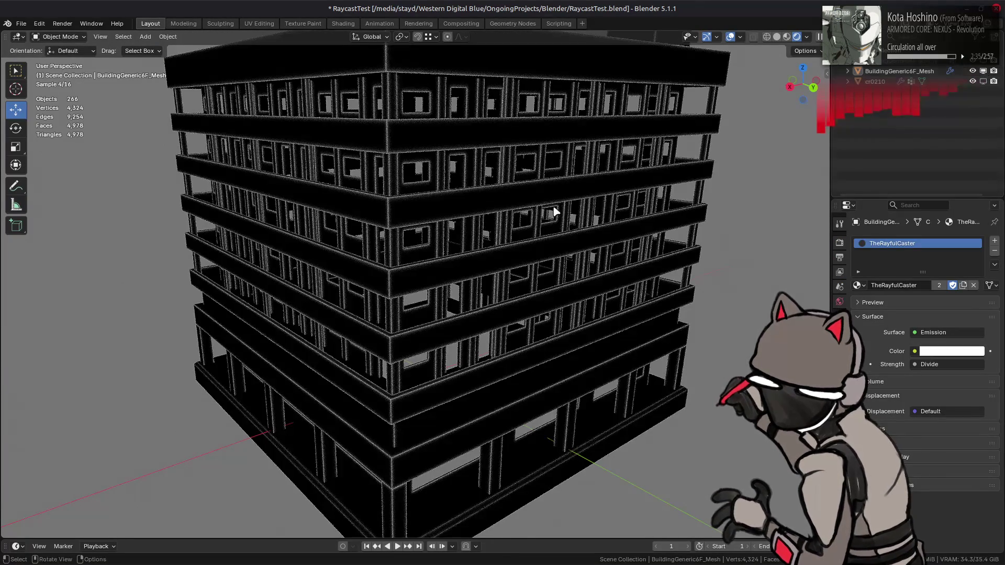
key("a")
left_click(343, 24)
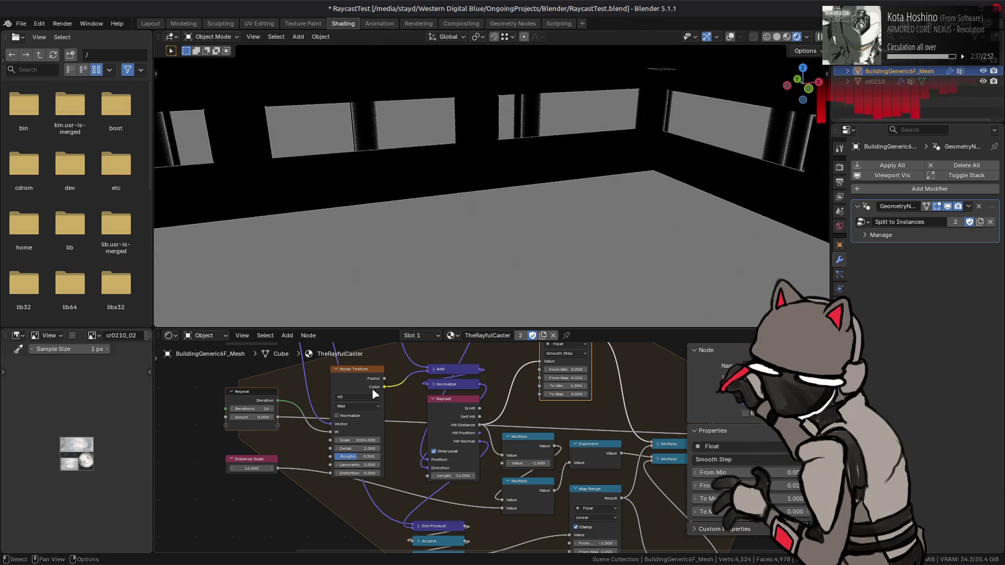
- Confirm Distance Scale, then view the building in Layout with everything deselected
left_click(253, 468)
key("Return")
left_click(150, 24)
key("alt+a")
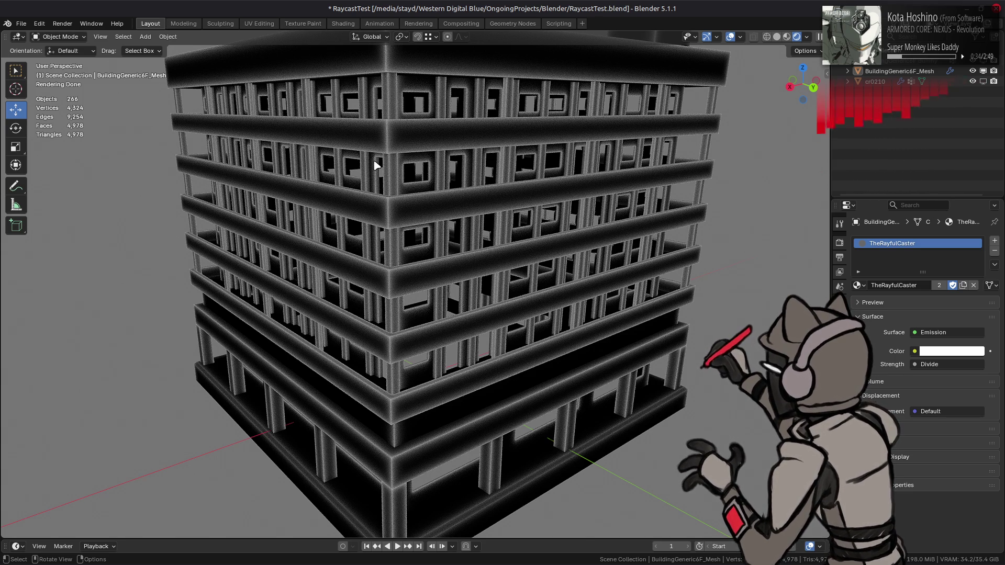
scroll(506, 202, "up", 6)
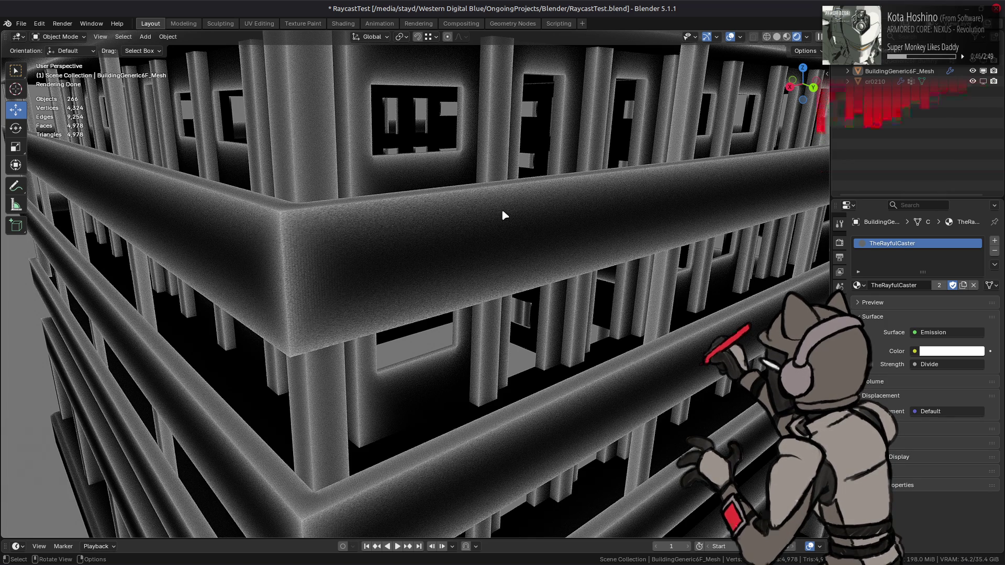
- Toggle the GeometryNodes modifier's viewport display off and on twice to compare
scroll(503, 213, "up", 2)
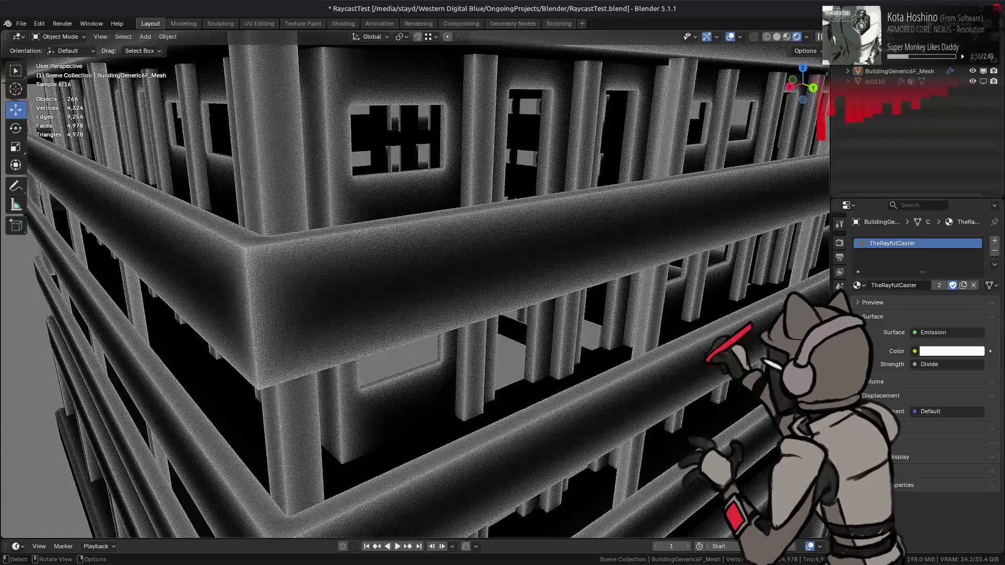
left_click(839, 345)
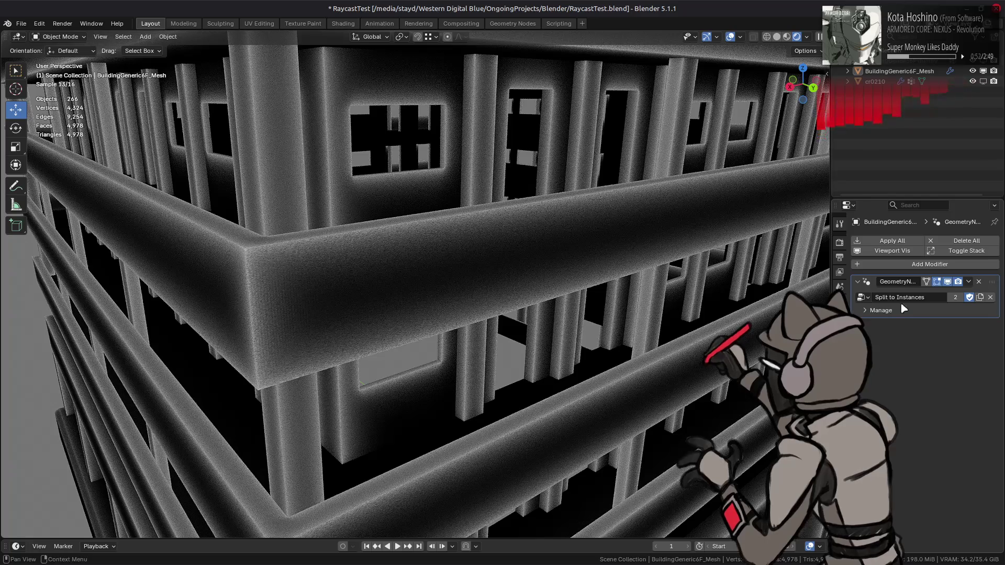
left_click(947, 282)
left_click(948, 282)
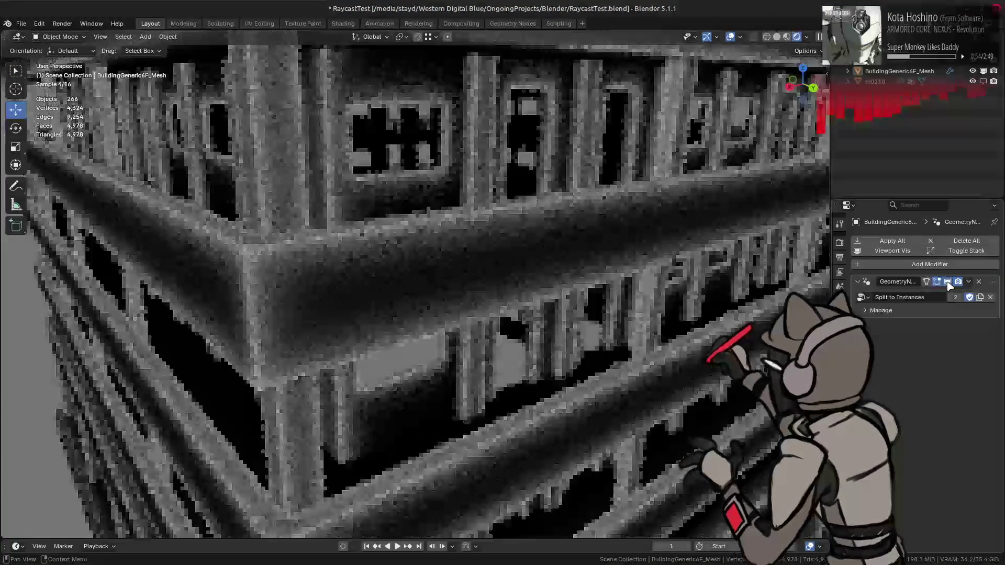
left_click(948, 282)
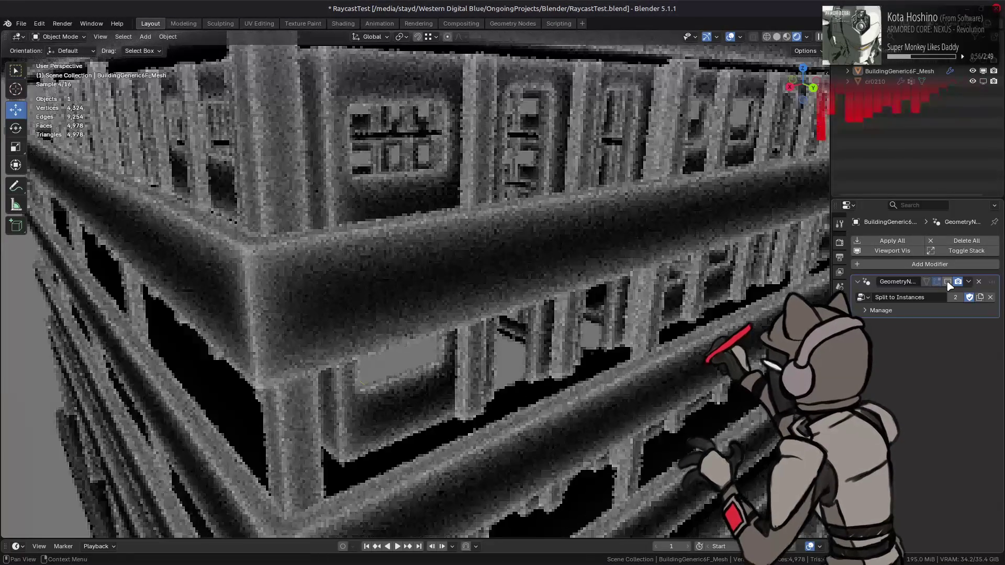
left_click(947, 282)
scroll(449, 274, "down", 6)
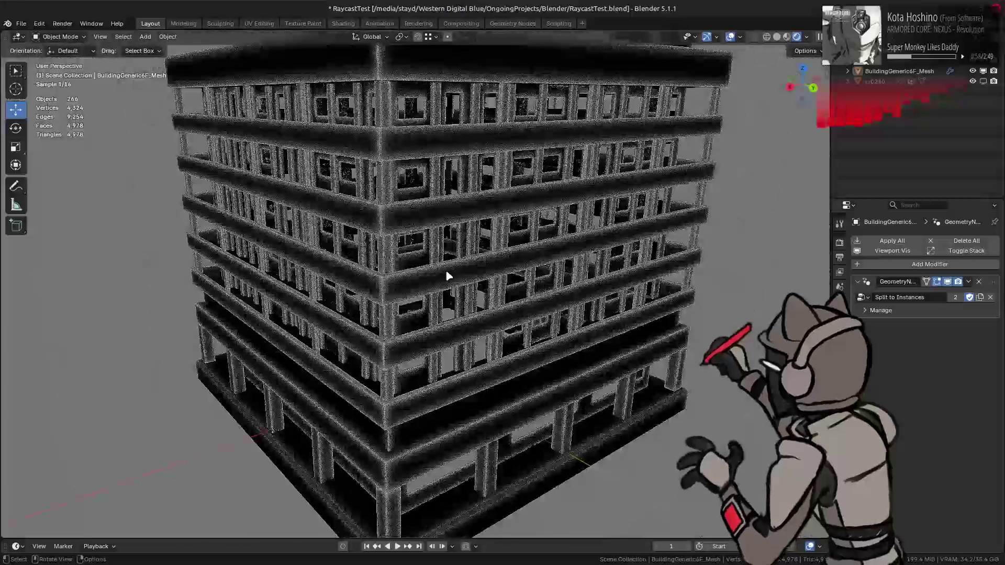
- Deselect the building and save RaycastTest.blend
left_click(449, 269)
left_click(696, 283)
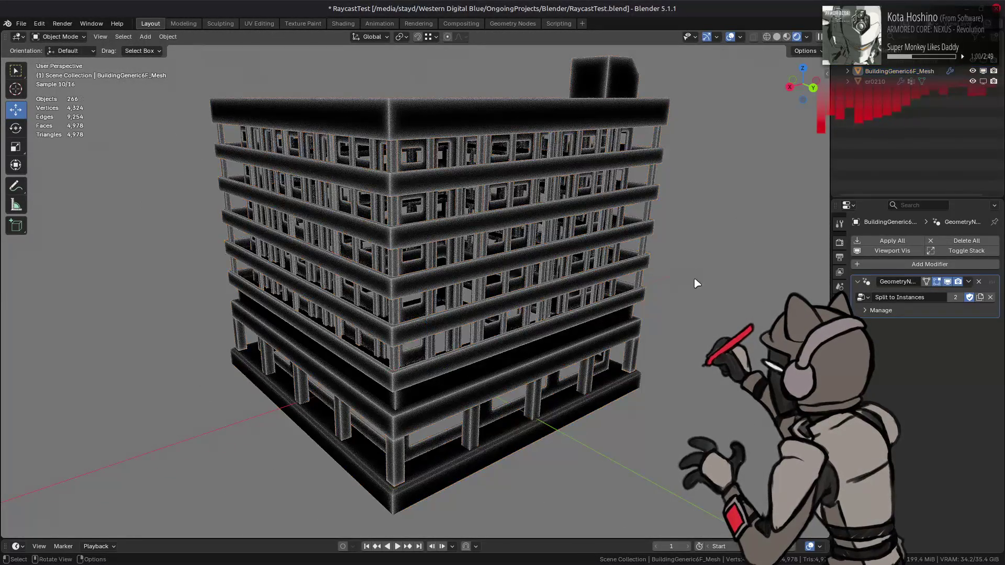
key("ctrl+s")
left_click(839, 419)
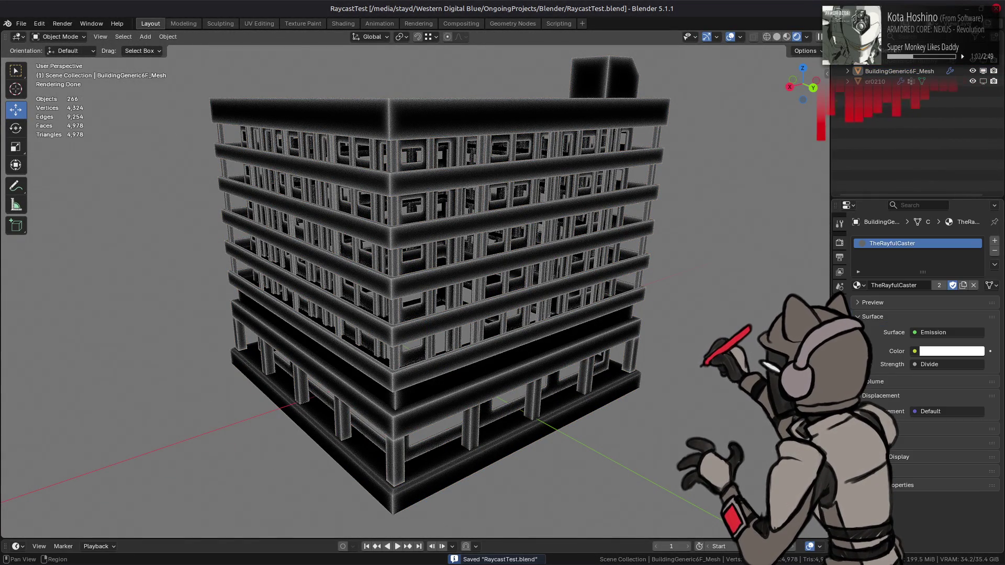
left_click(859, 286)
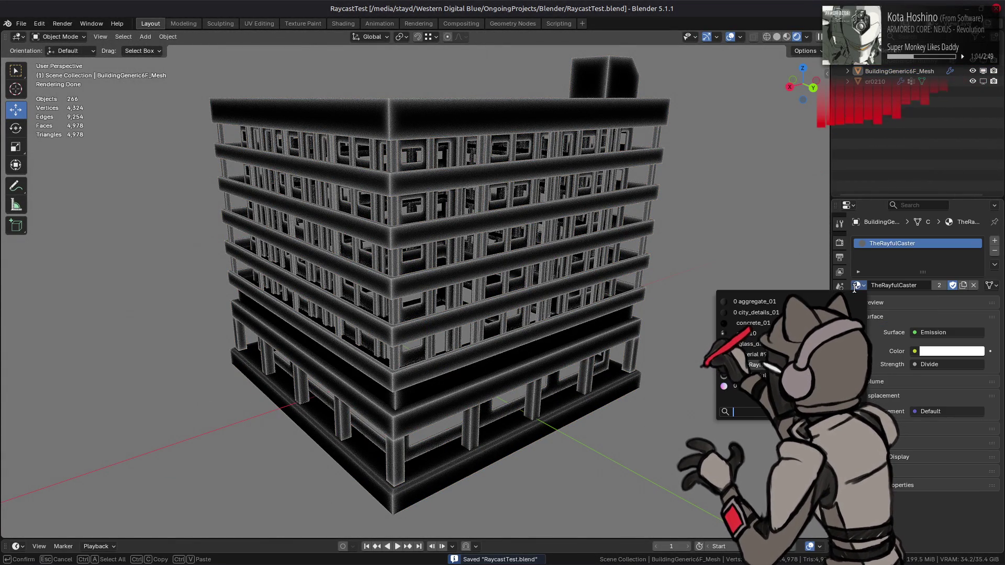
- Assign the TheRayfulCasterThricely material and disable the geometry-nodes modifier in the viewport
left_click(743, 386)
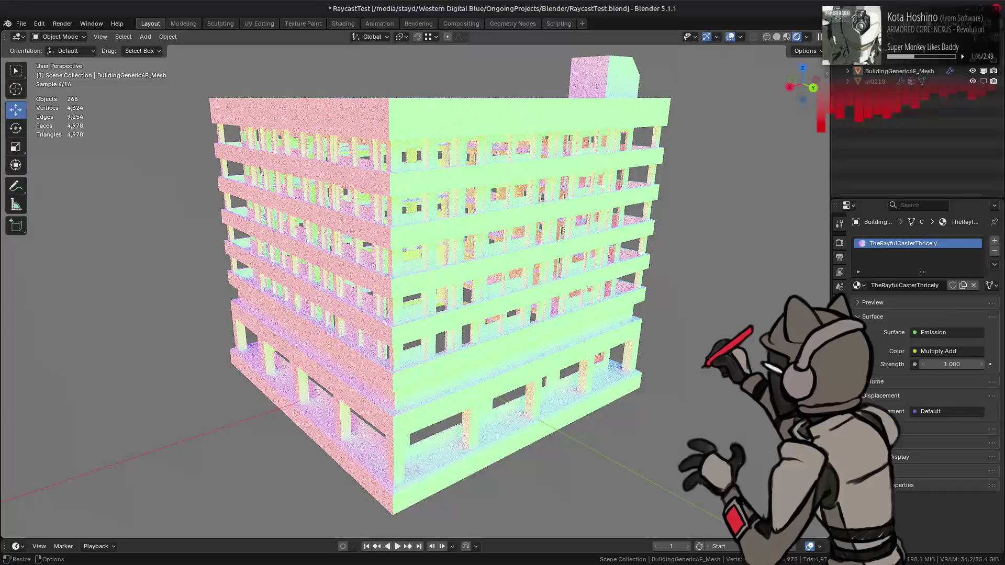
left_click(840, 345)
left_click(948, 282)
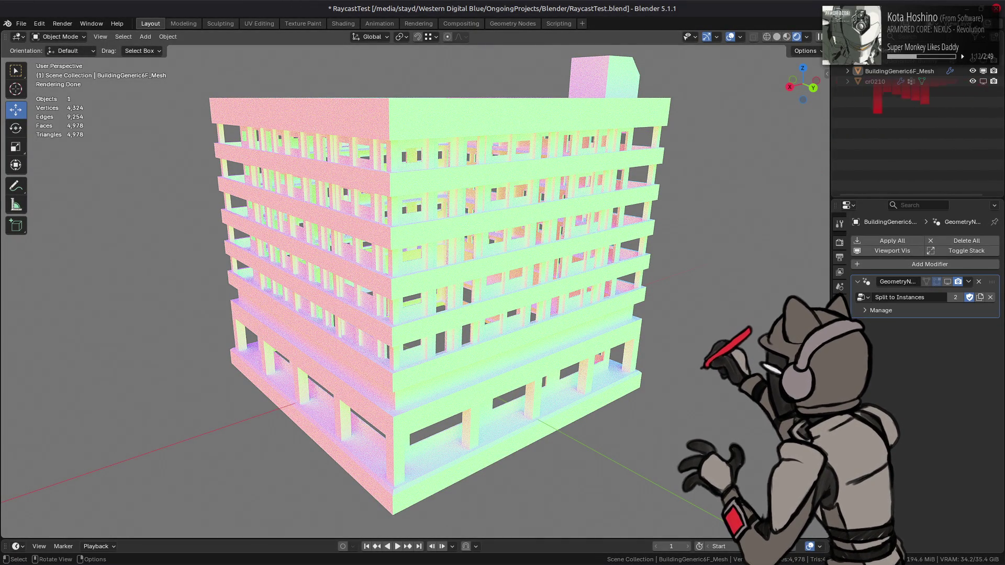
- Set the Color Management View Transform to Raw
left_click(839, 245)
scroll(890, 455, "down", 15)
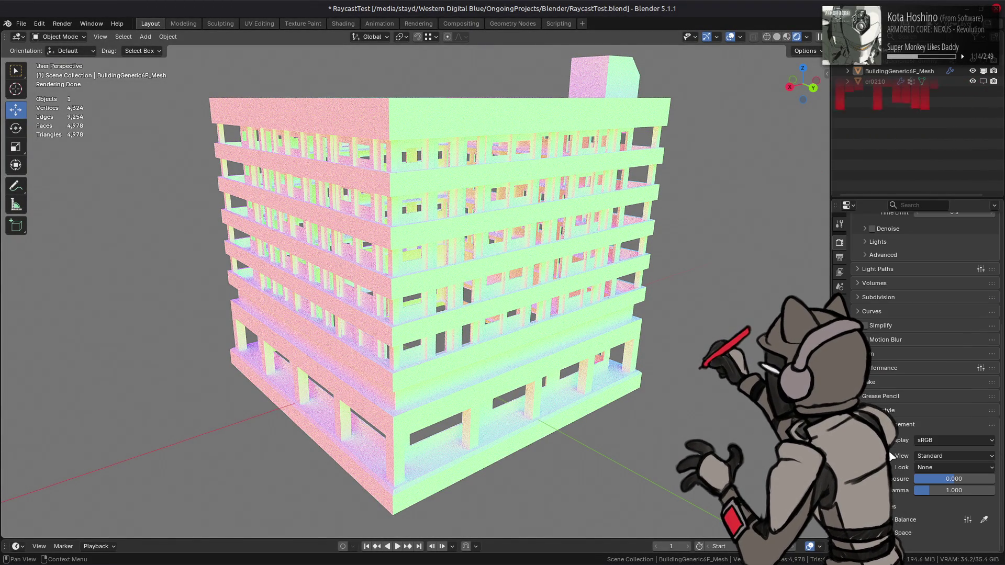
left_click(930, 456)
left_click(932, 444)
- Move in close to a building corner and save the file
mouse_move(450, 287)
middle_mouse_down()
mouse_move(470, 296)
mouse_move(447, 316)
mouse_move(482, 302)
middle_mouse_up()
scroll(480, 309, "up", 2)
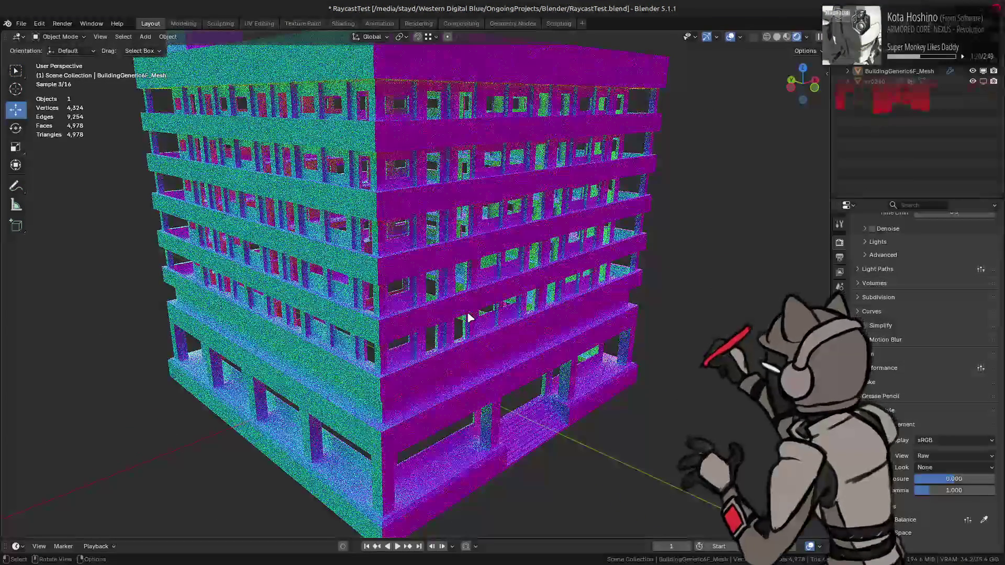
mouse_move(367, 331)
middle_mouse_down()
mouse_move(441, 332)
mouse_move(475, 383)
middle_mouse_up()
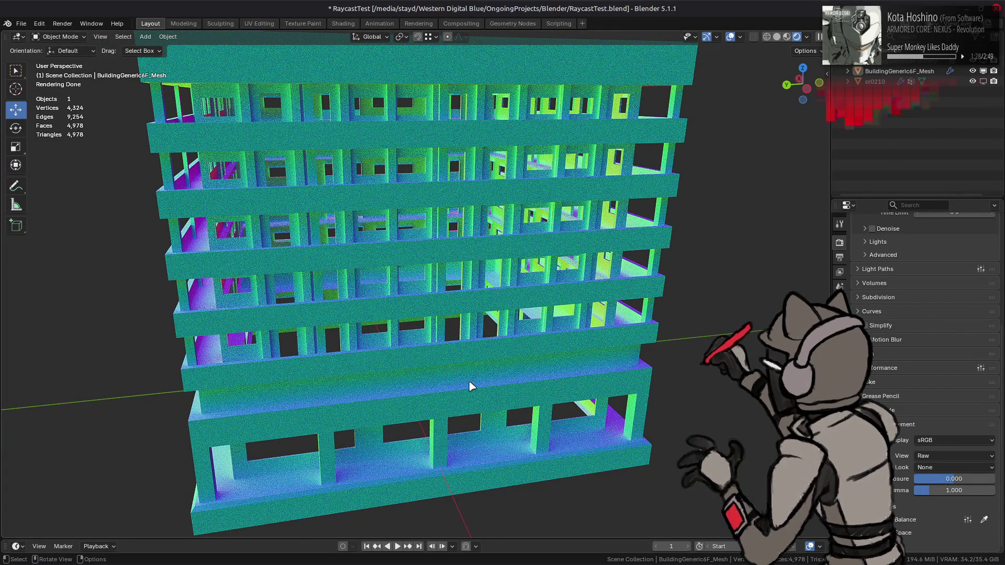
mouse_move(471, 385)
middle_mouse_down()
mouse_move(513, 298)
mouse_move(556, 306)
mouse_move(518, 314)
mouse_move(526, 313)
middle_mouse_up()
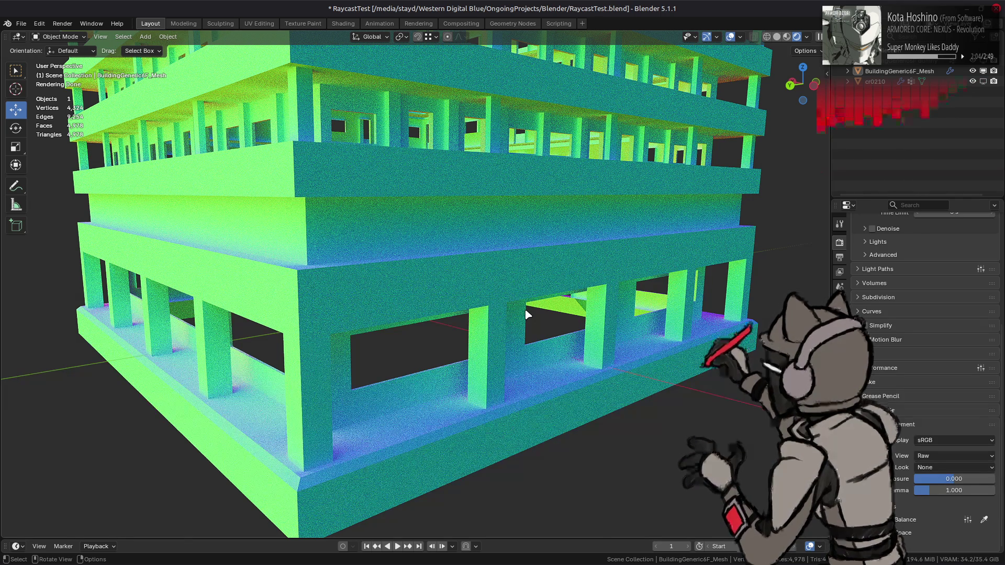
key("ctrl+s")
- Try 128 viewport samples, revert to 16, and bring up the shader nodes
scroll(898, 360, "up", 7)
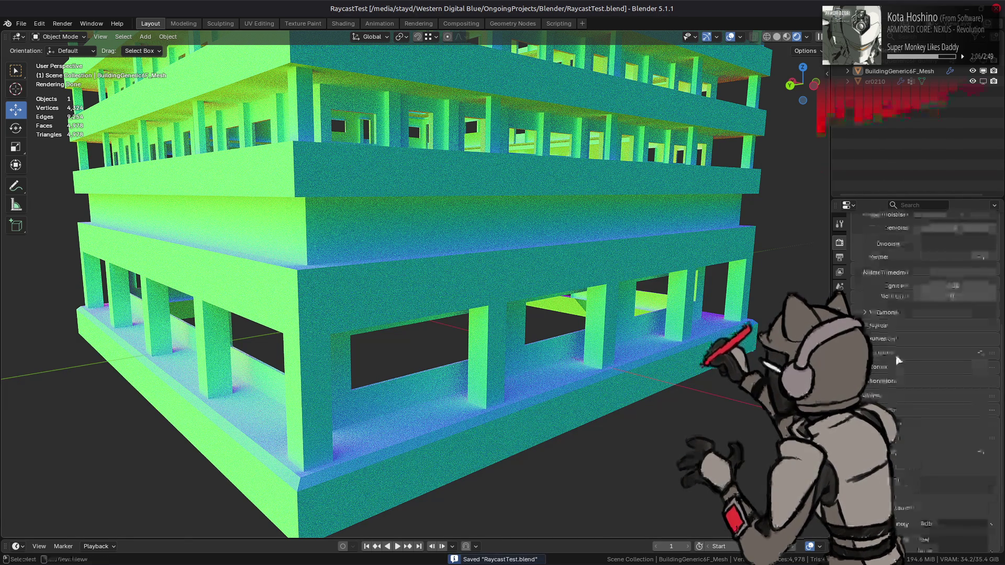
double_click(949, 312)
type("1")
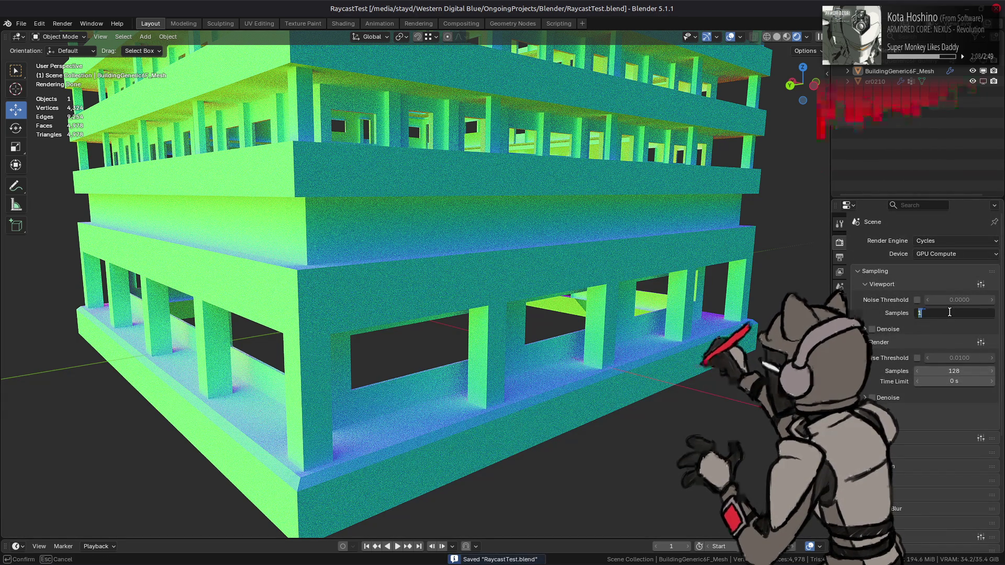
type("28")
key("Return")
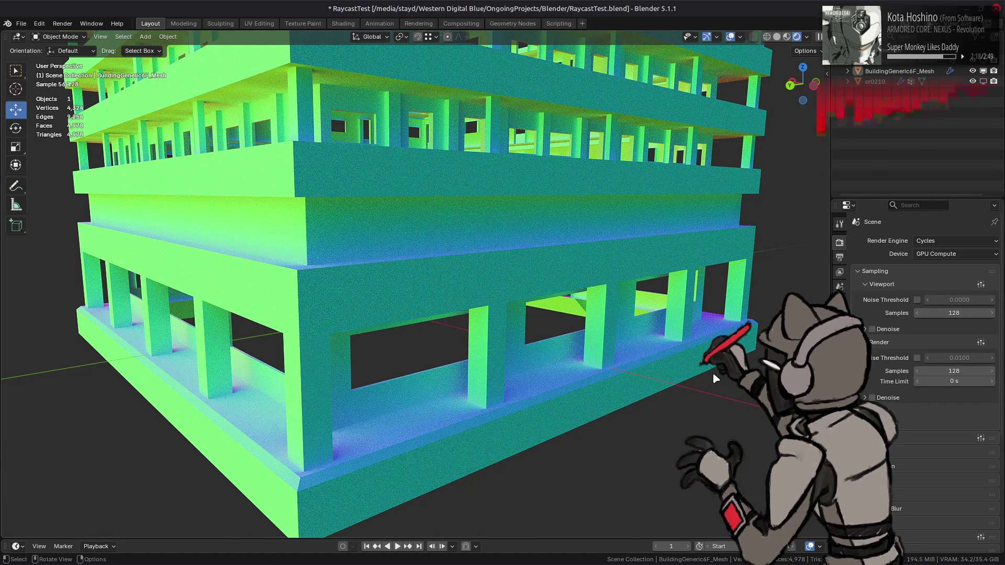
left_click(953, 311)
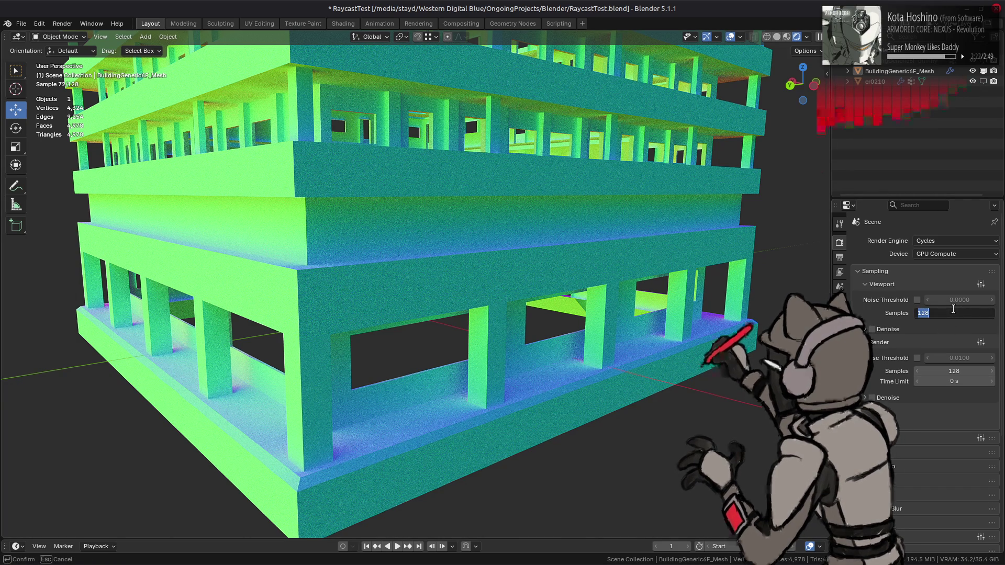
type("16")
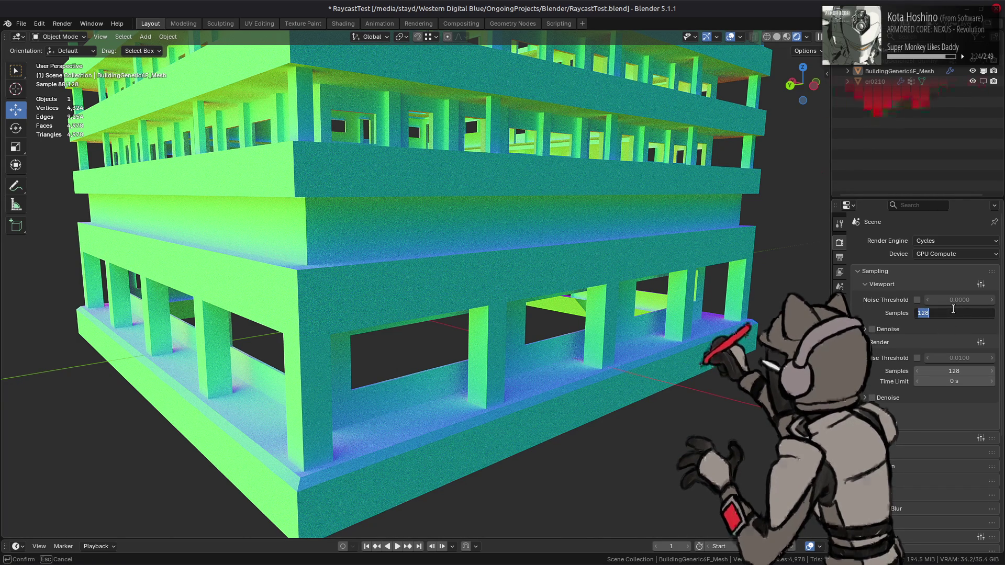
key("Return")
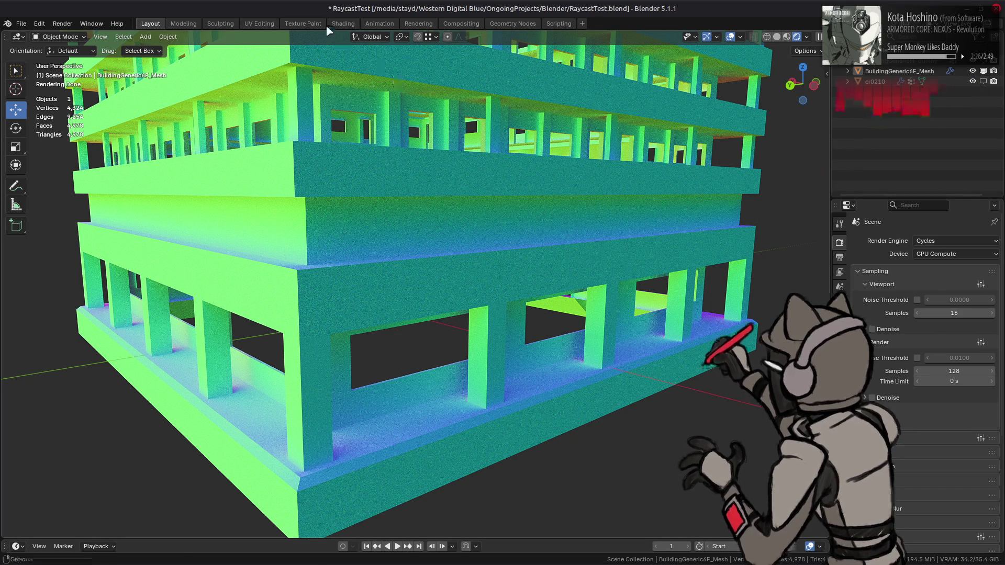
left_click(336, 24)
middle_click_drag(221, 445, 371, 432)
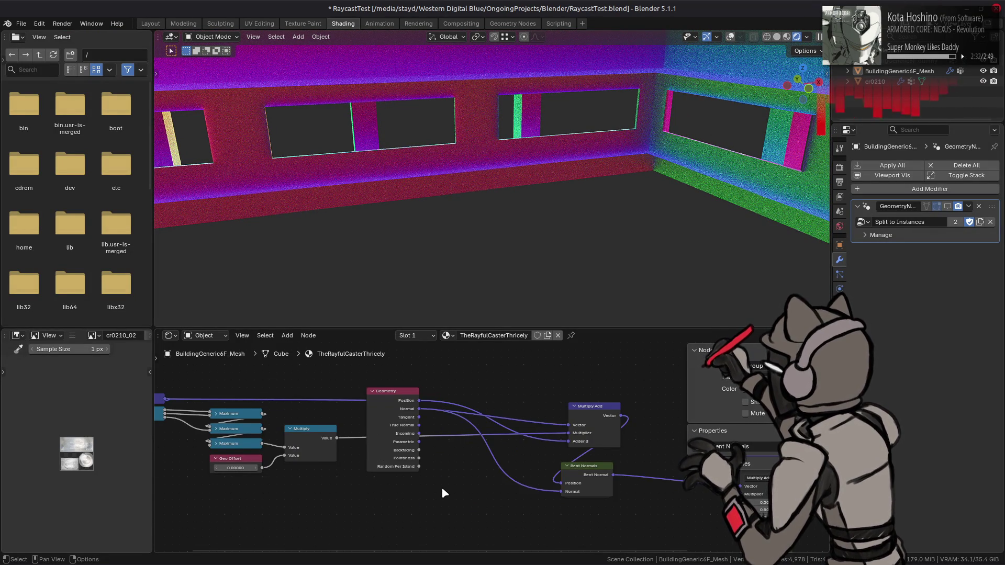
- Inside the Bent Normals node group, set the Noise Texture scale to 16384
middle_click_drag(442, 490, 353, 401)
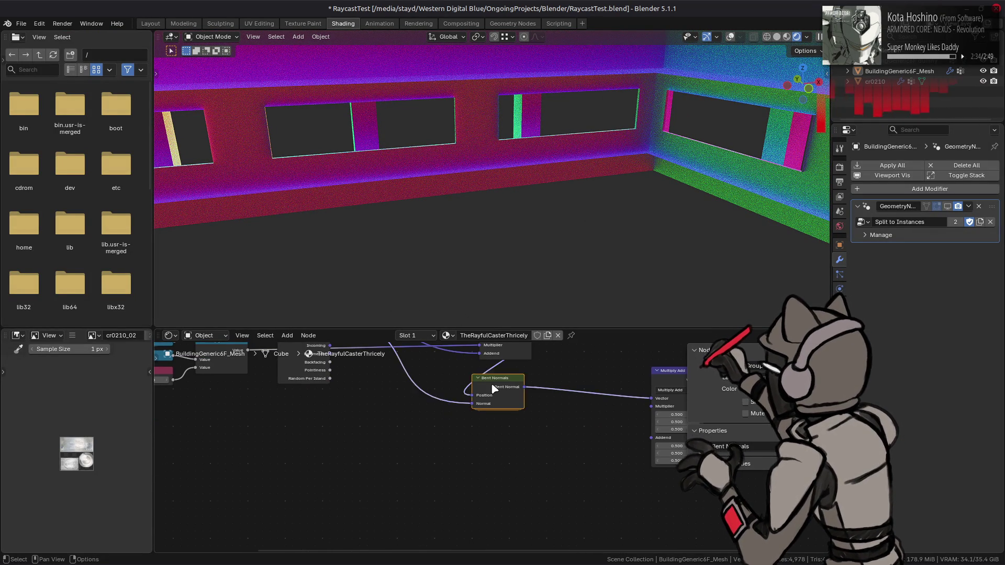
key("Tab")
left_click(369, 417)
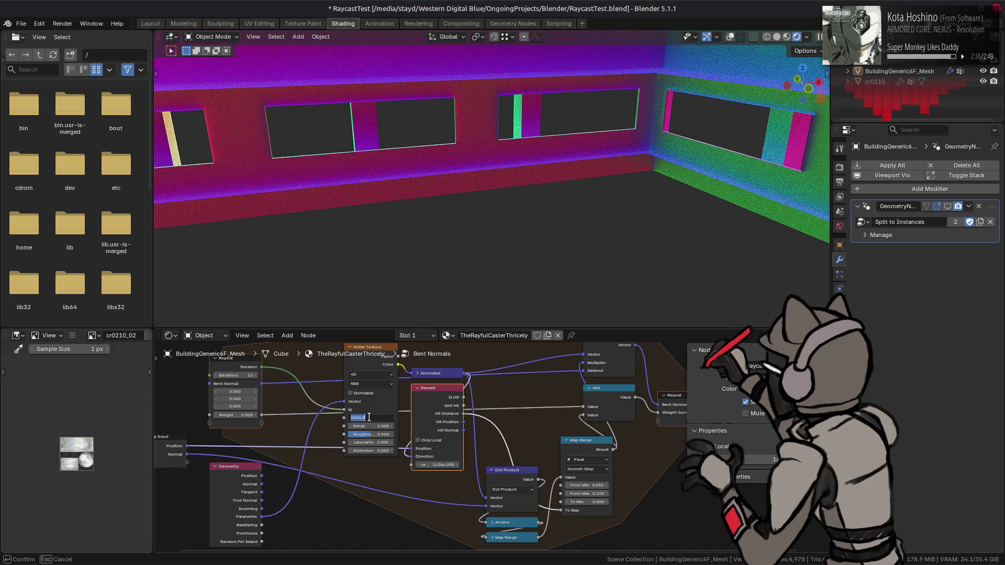
type("4")
key("Return")
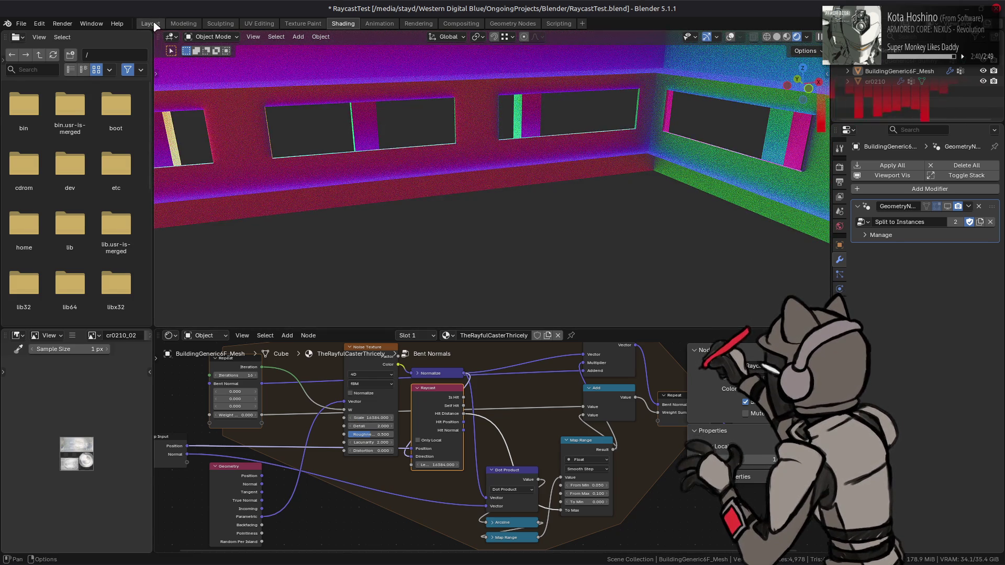
- Back in the Layout workspace, set the viewport render samples to 128
left_click(151, 23)
left_click(958, 312)
type("128")
key("Return")
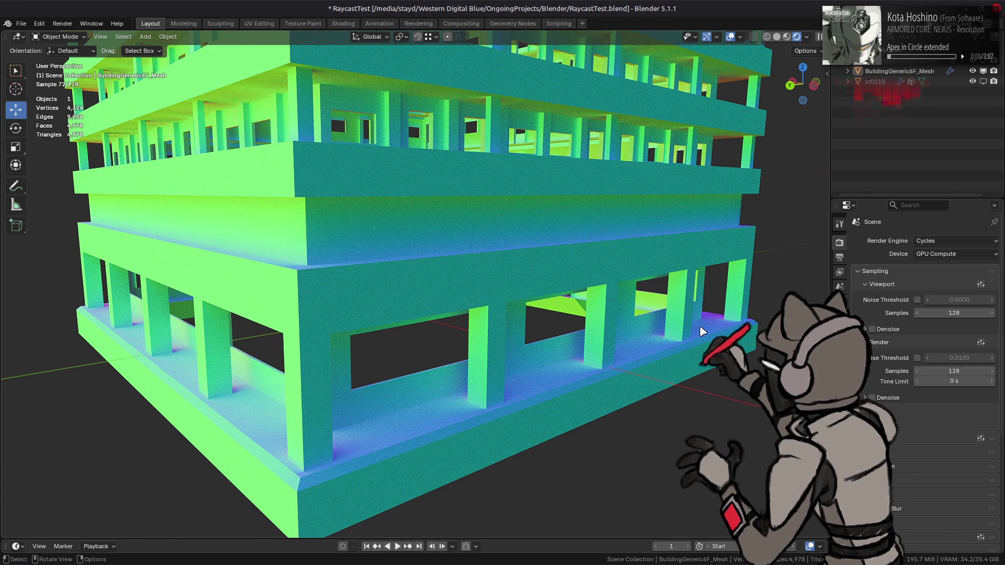
- Toggle the Use Spatial Splits and Use Curves BVH acceleration options, leaving both unchecked
scroll(939, 457, "down", 5)
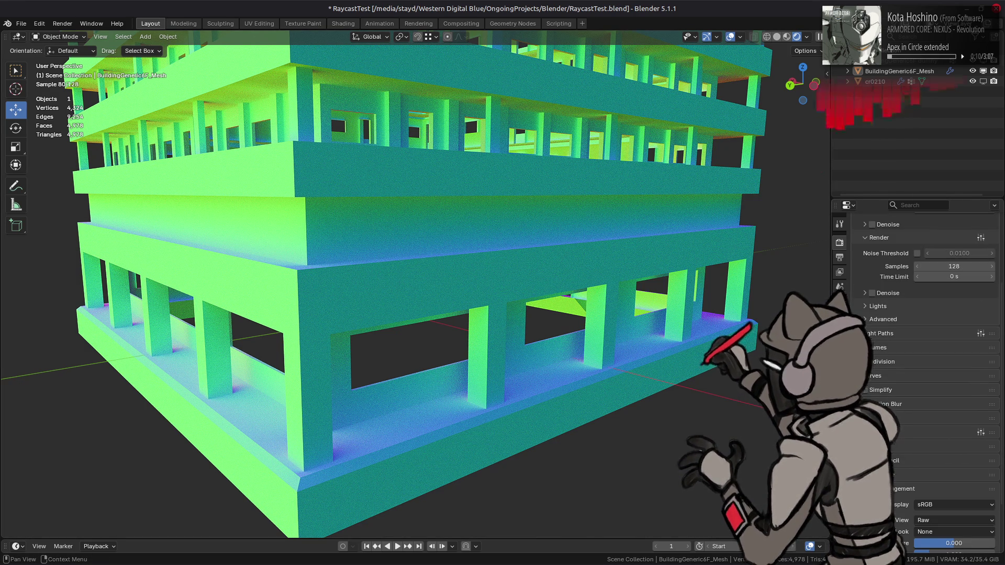
scroll(939, 458, "down", 4)
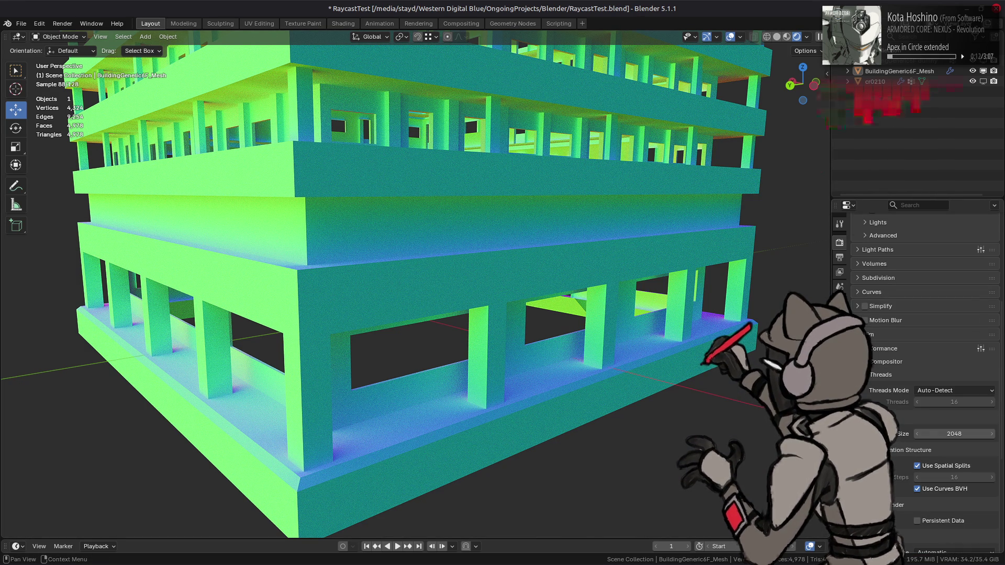
left_click(917, 466)
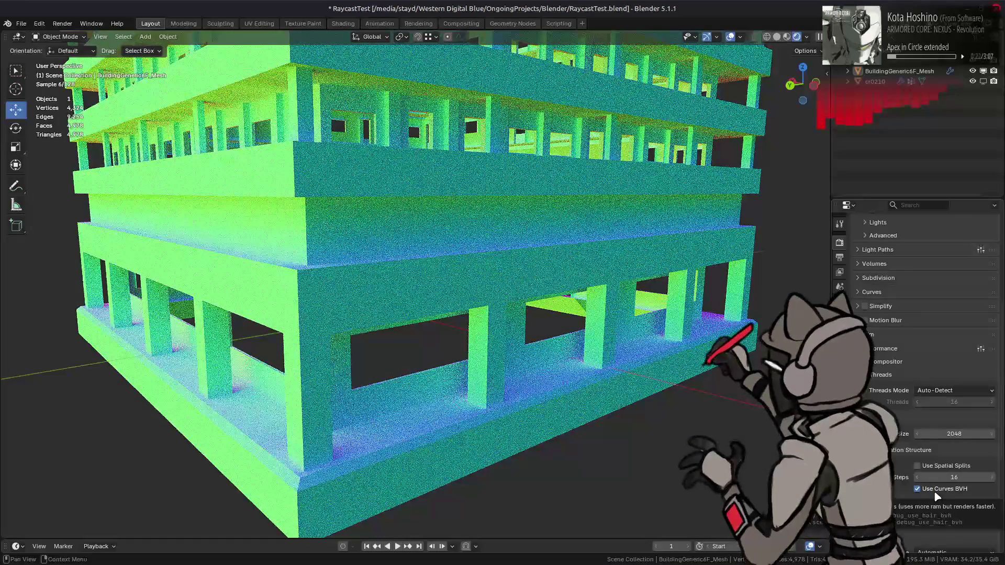
left_click(934, 491)
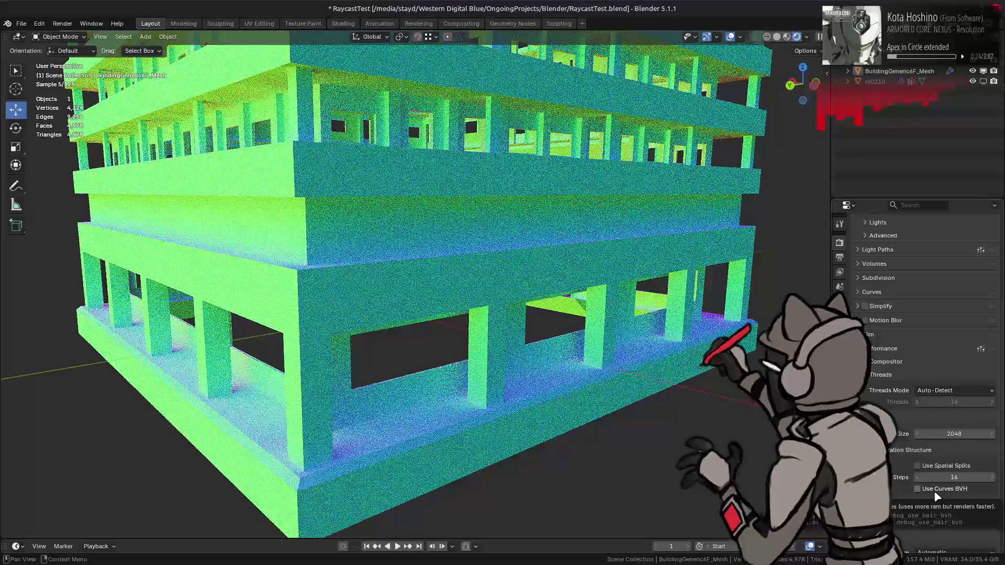
left_click(936, 490)
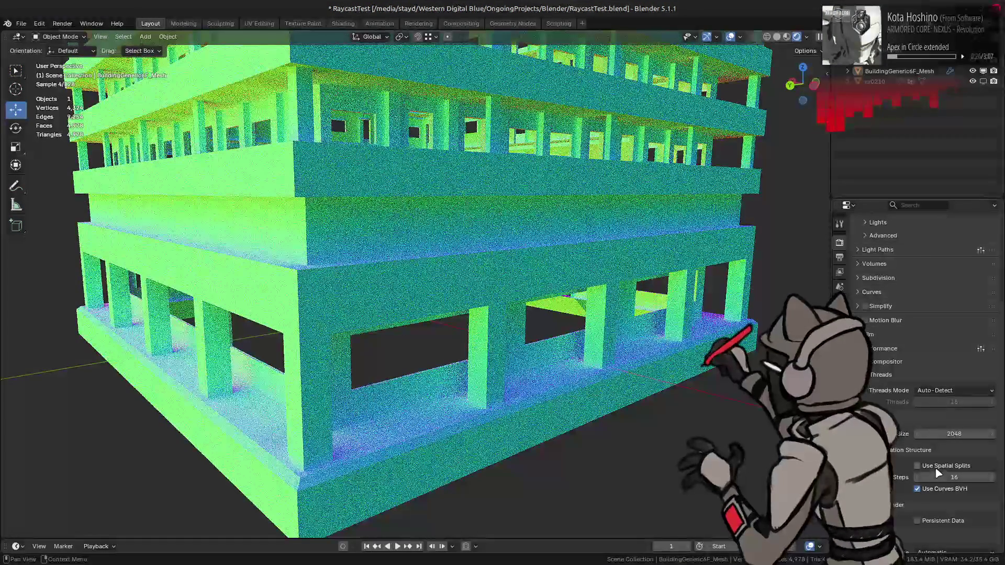
left_click(937, 467)
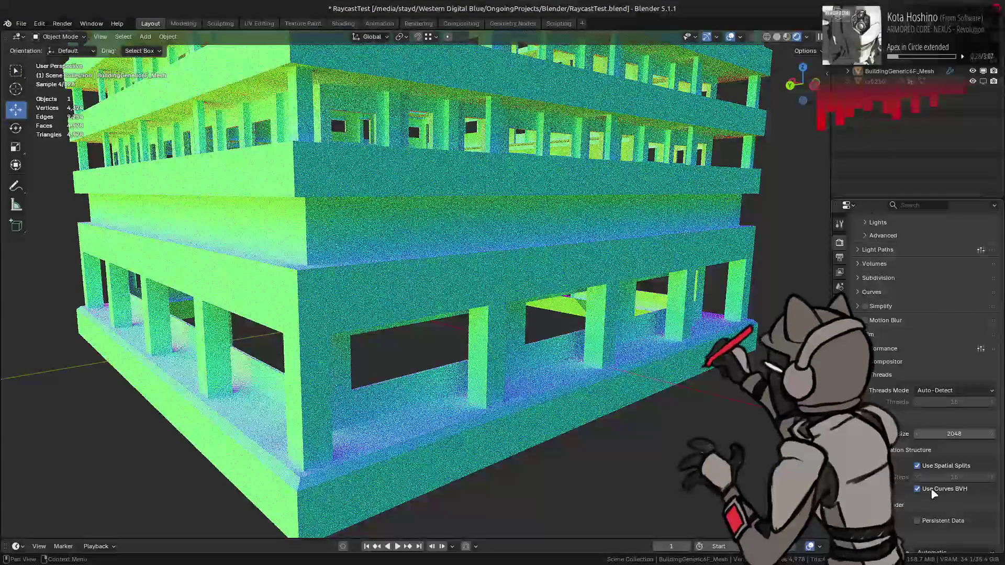
left_click(933, 494)
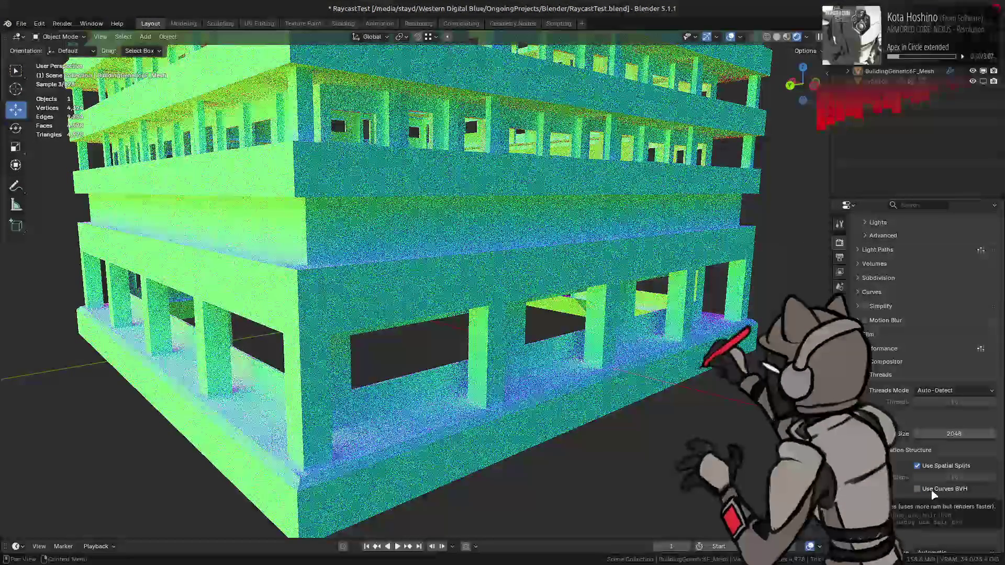
left_click(917, 465)
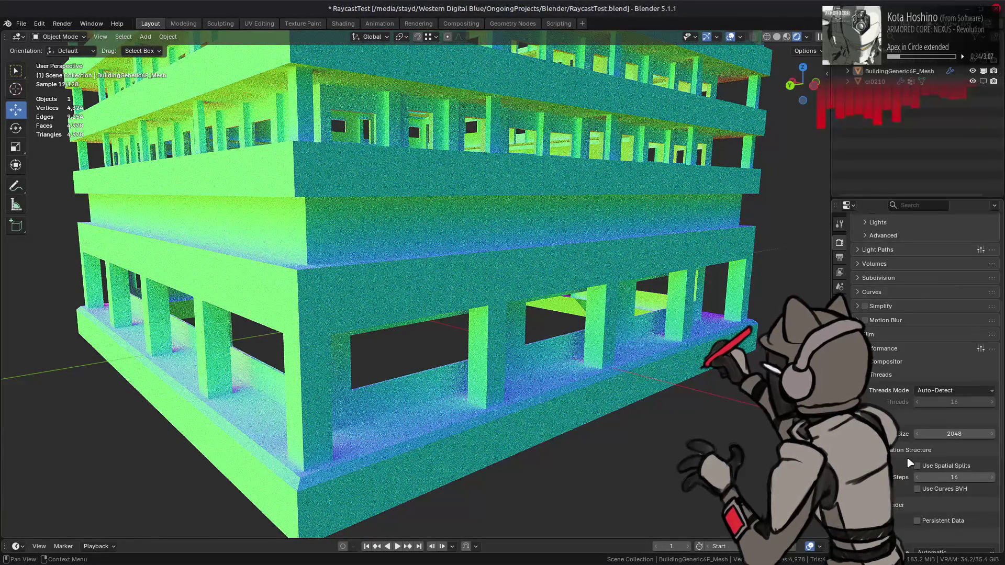
scroll(889, 458, "down", 2)
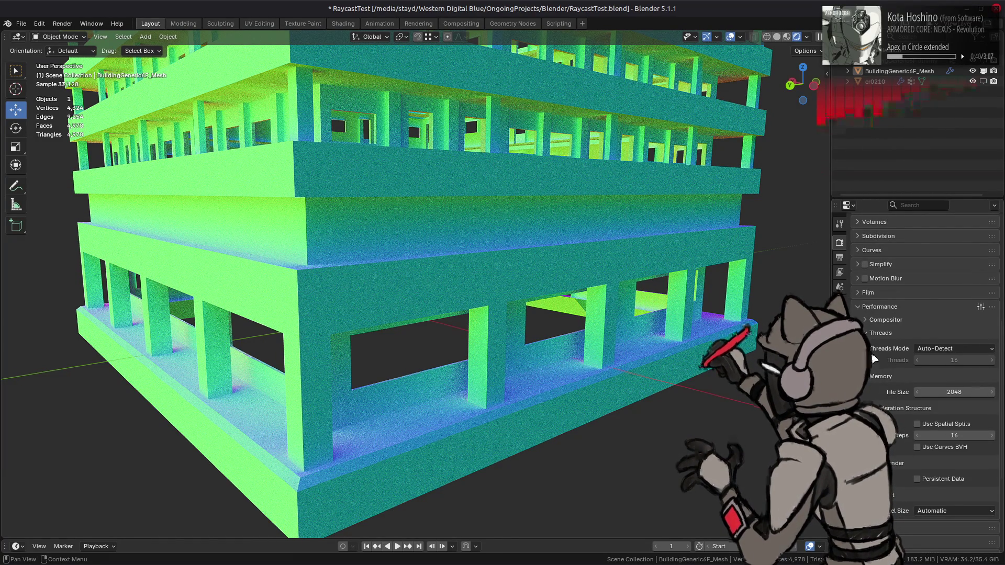
scroll(874, 361, "up", 5)
scroll(891, 393, "up", 5)
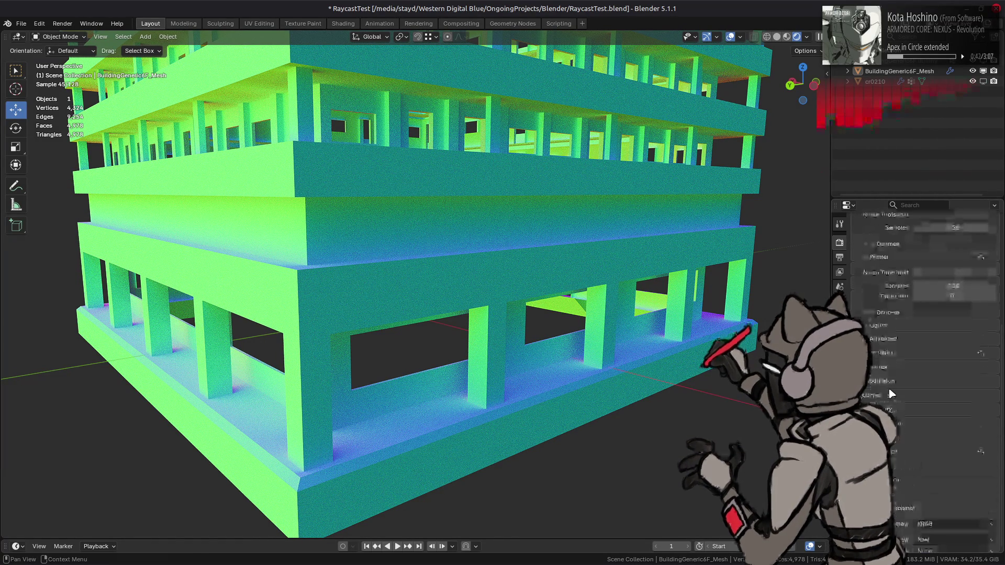
scroll(891, 393, "up", 4)
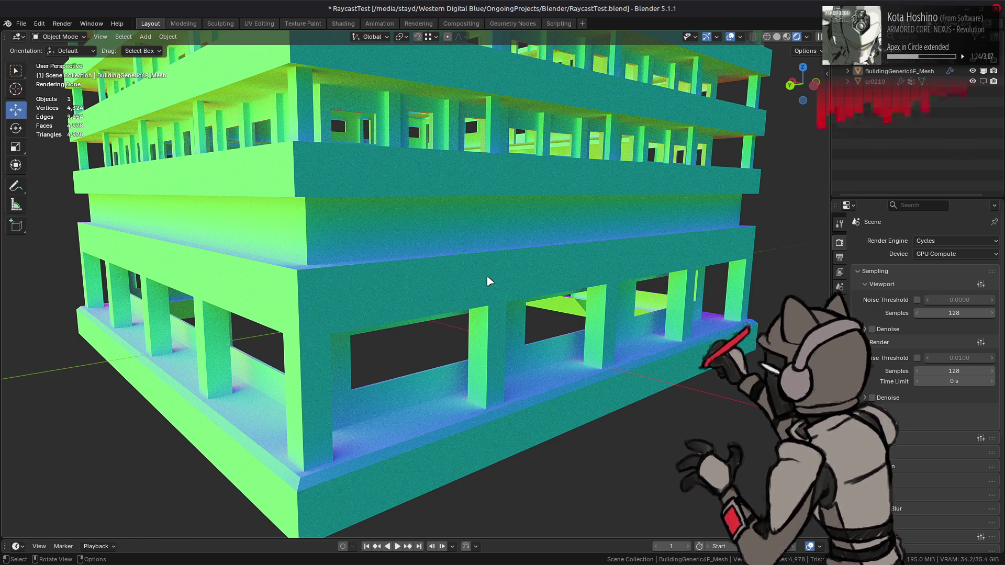
mouse_move(721, 564)
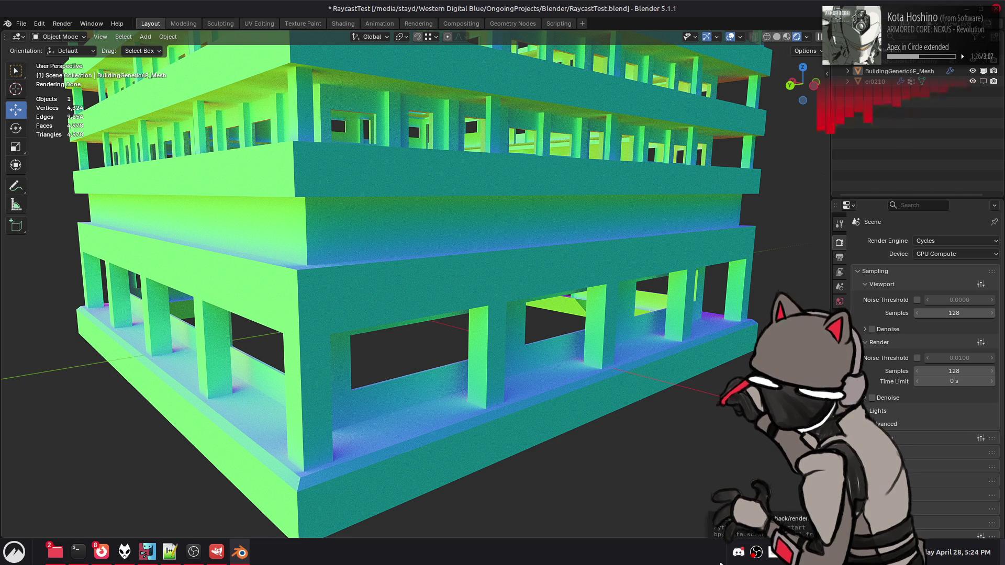
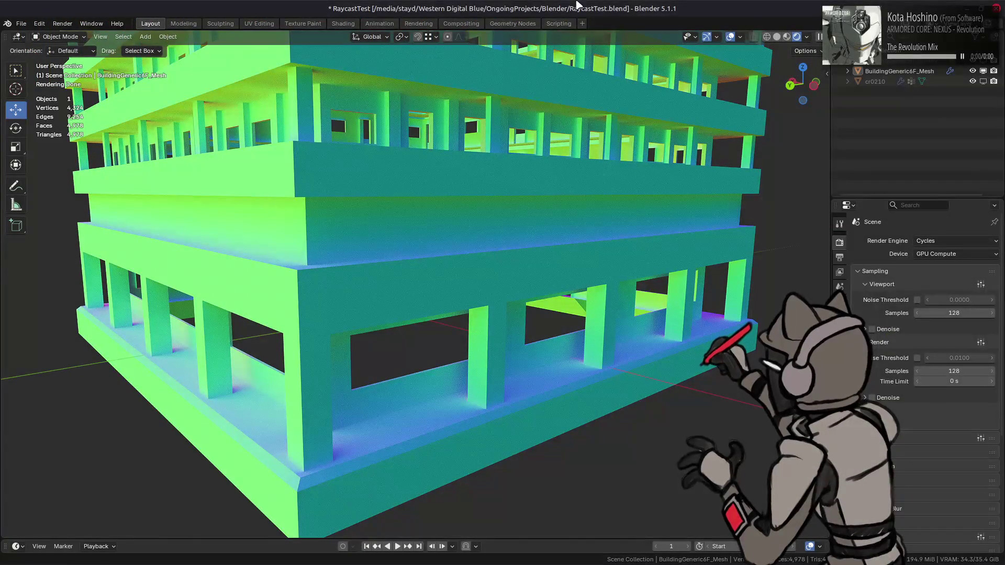
- Save RaycastTest.blend in Blender with Ctrl+S
key("ctrl+s")
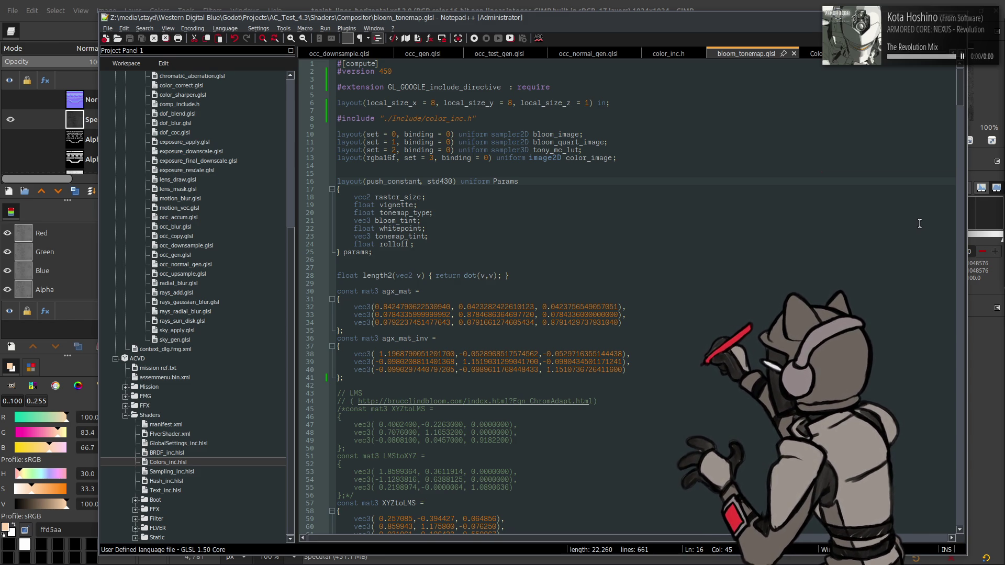
- Save paint_lines_horizontal.xcf in GIMP and close the image
key("alt+Tab")
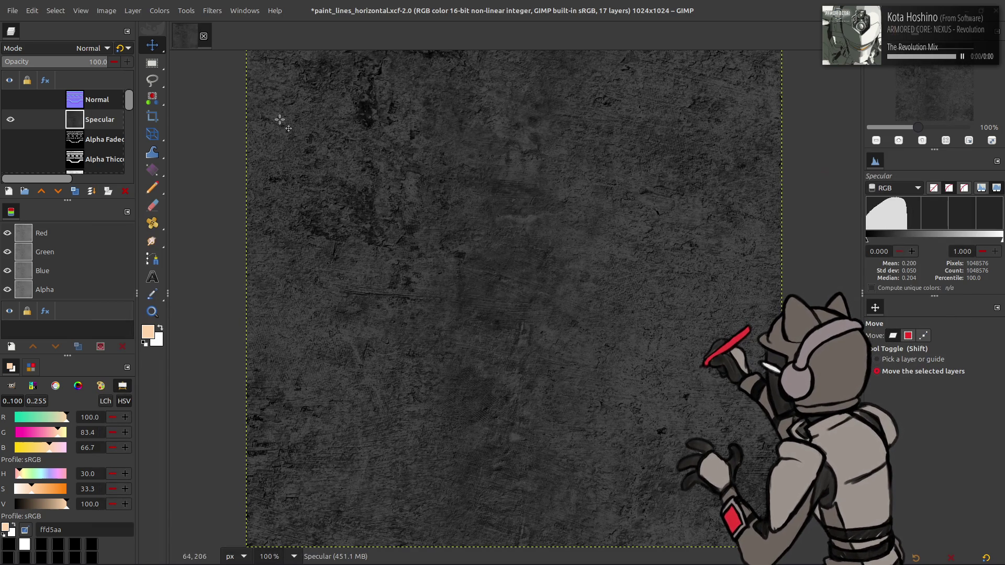
scroll(98, 125, "down", 2)
scroll(97, 126, "up", 2)
key("ctrl+s")
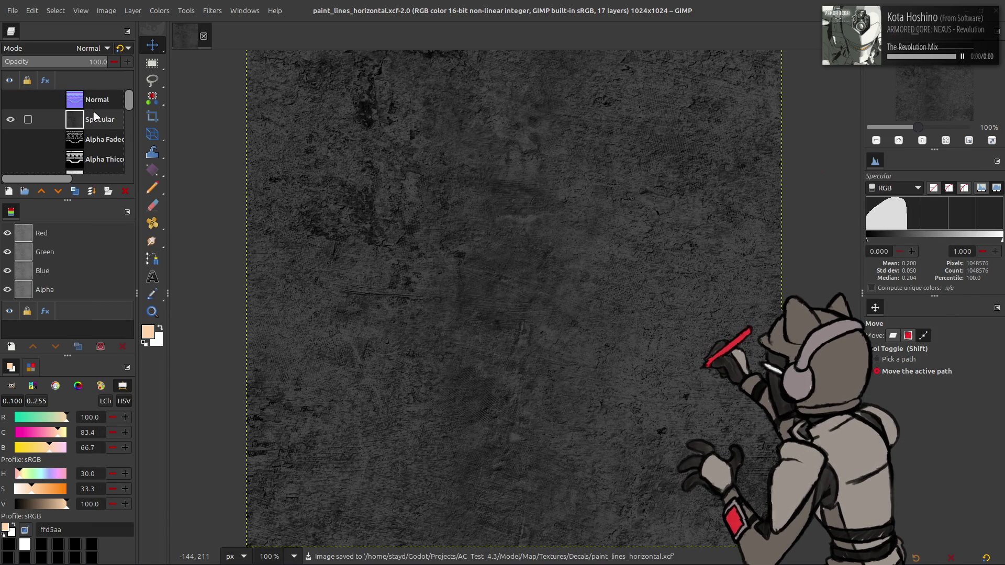
left_click(203, 36)
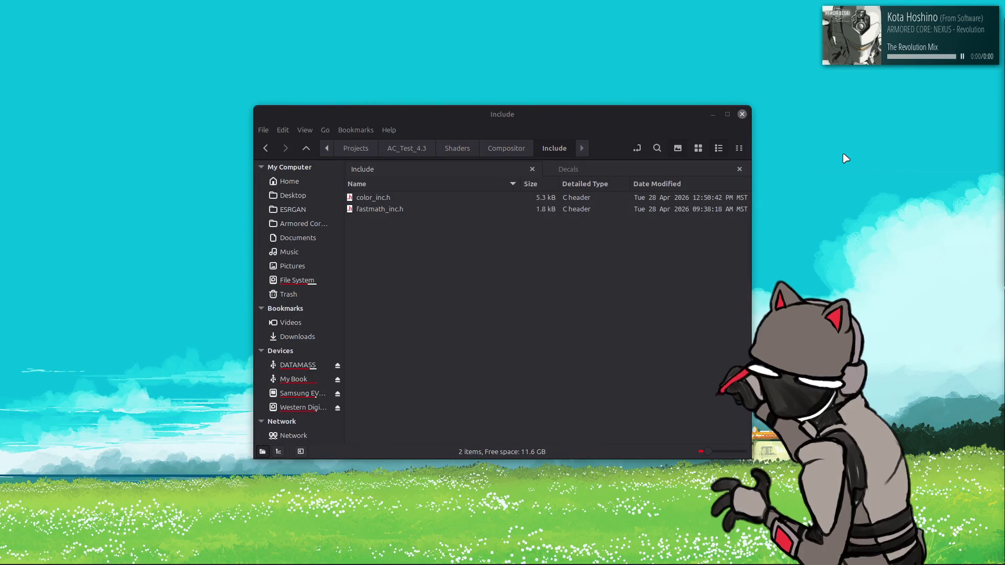
- Minimize the Include and blender file manager windows and the terminal to clear the desktop
left_click(707, 116)
left_click(712, 116)
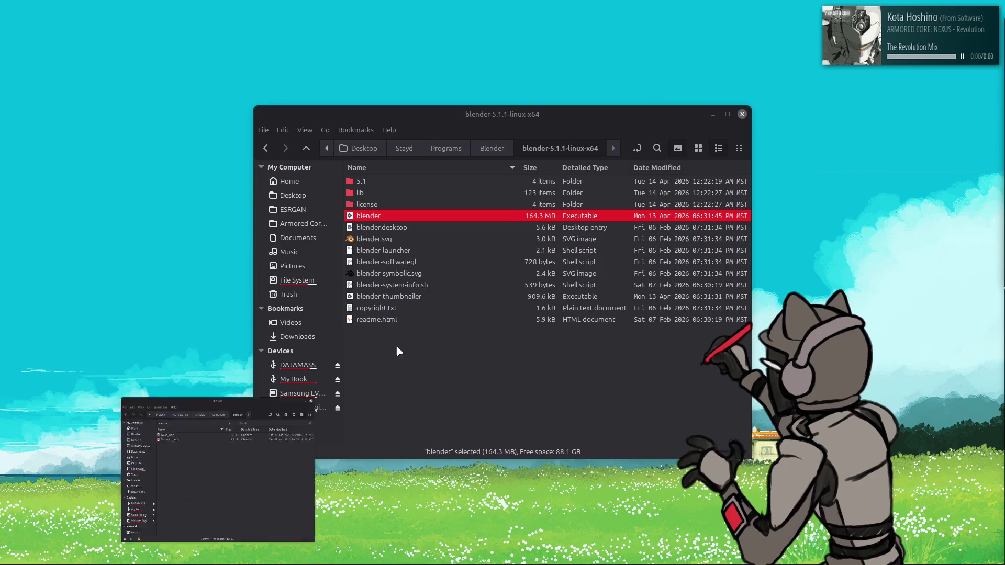
left_click(711, 116)
left_click(658, 162)
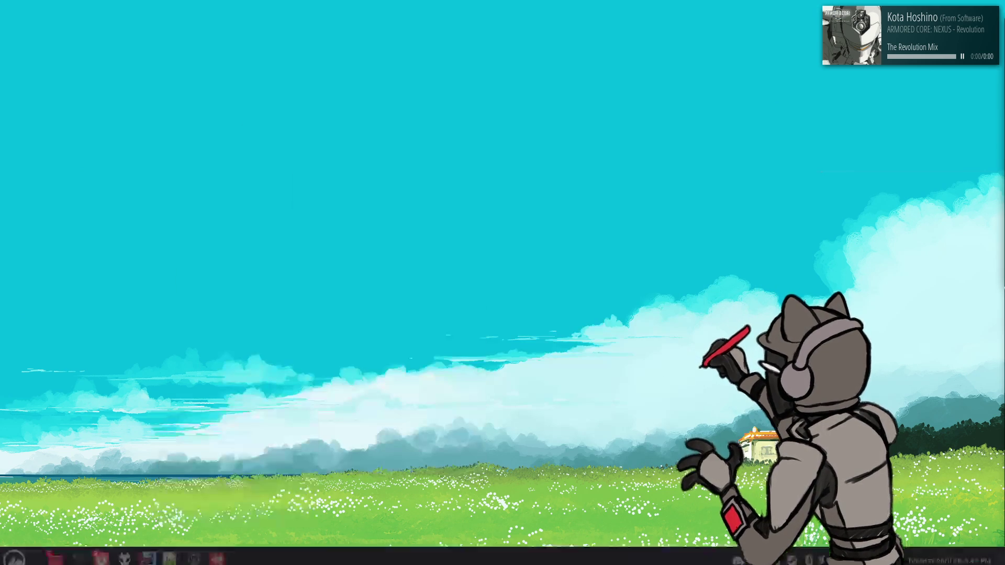
- Open a home-folder file manager and go to Emulation/PS3/RPCS3/0.0.38-18591 to start that build
right_click(55, 552)
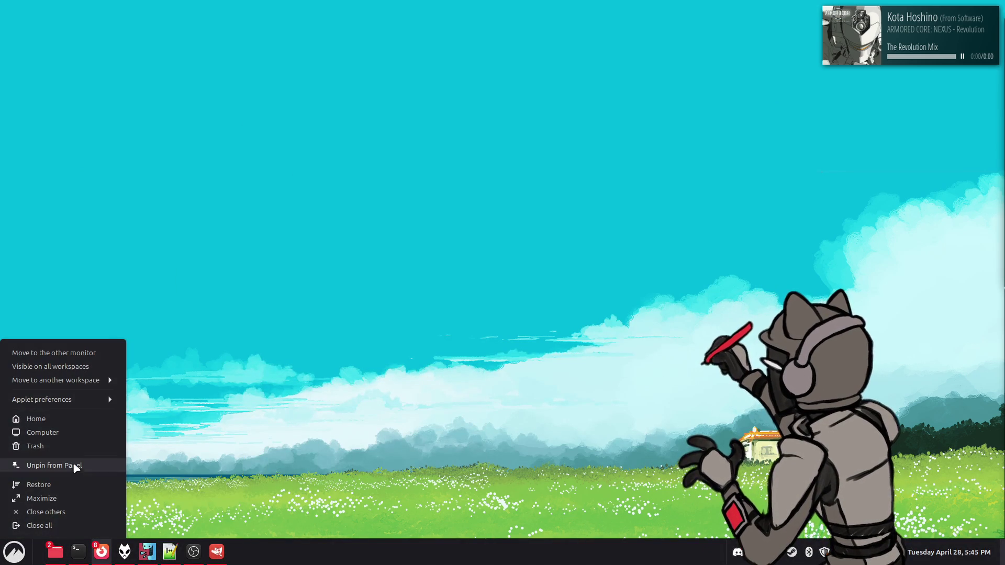
left_click(81, 419)
double_click(635, 189)
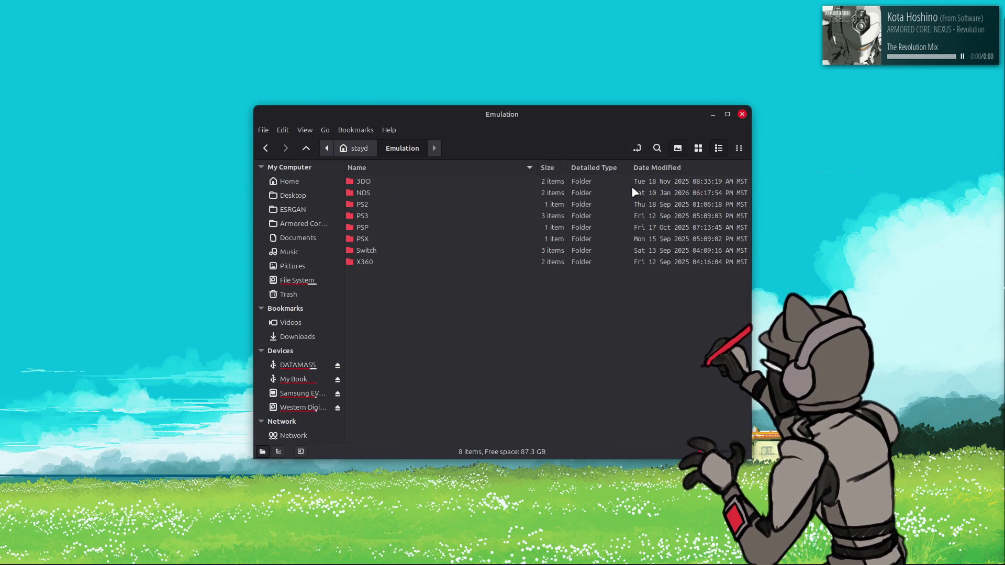
double_click(432, 218)
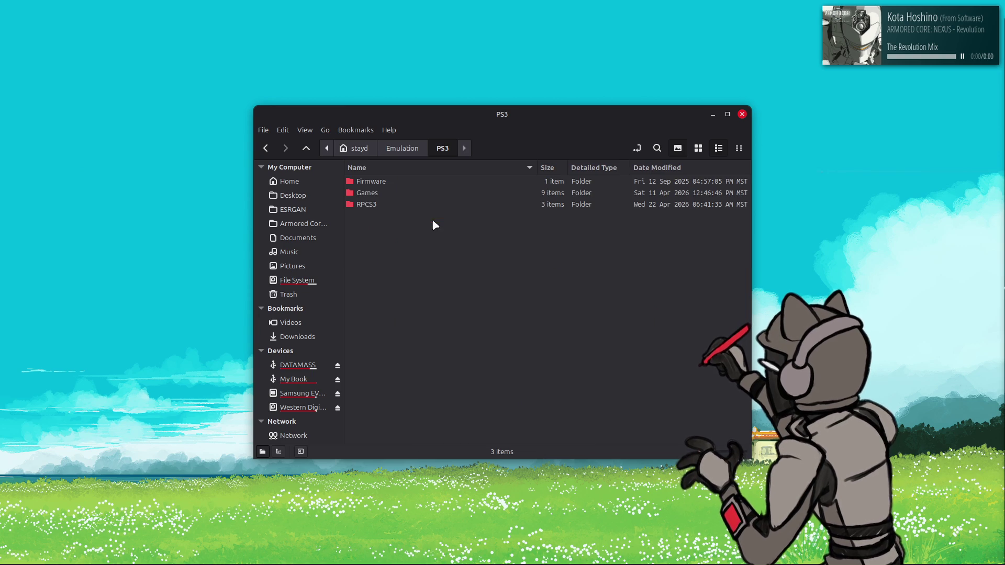
double_click(394, 194)
key("alt+Left")
left_click(394, 204)
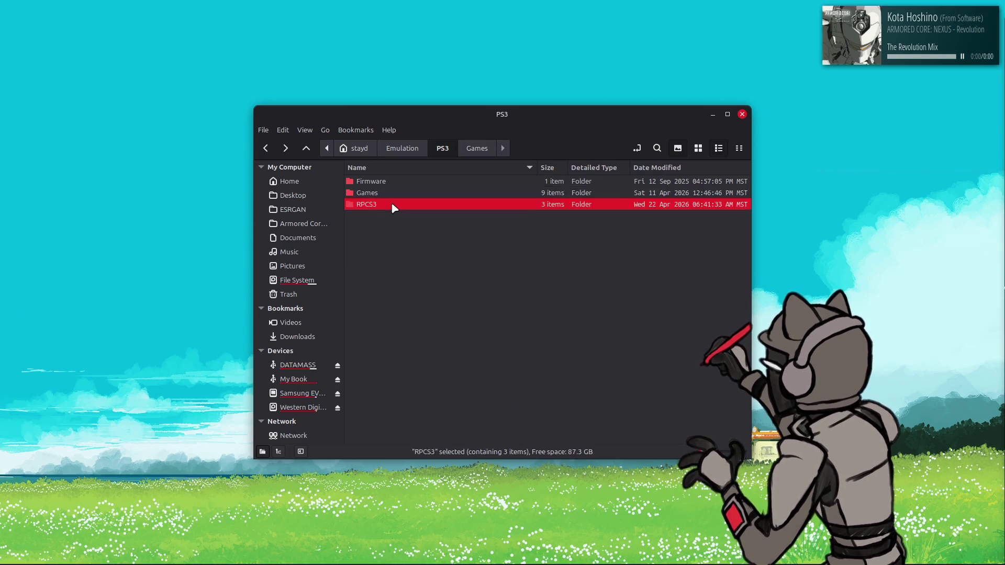
double_click(394, 206)
double_click(398, 182)
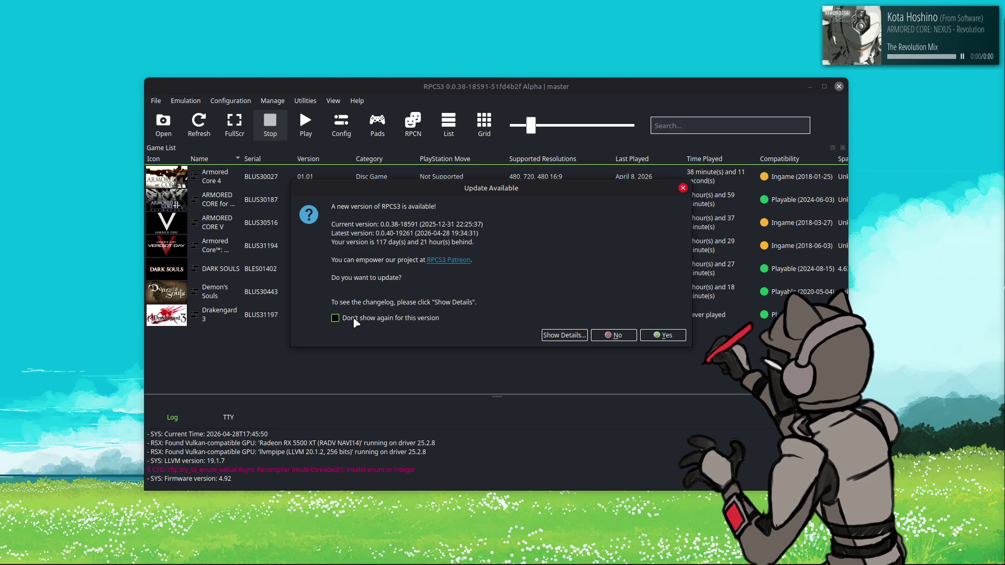
- Decline the RPCS3 update with Don't show again ticked, then exit RPCS3
left_click(349, 321)
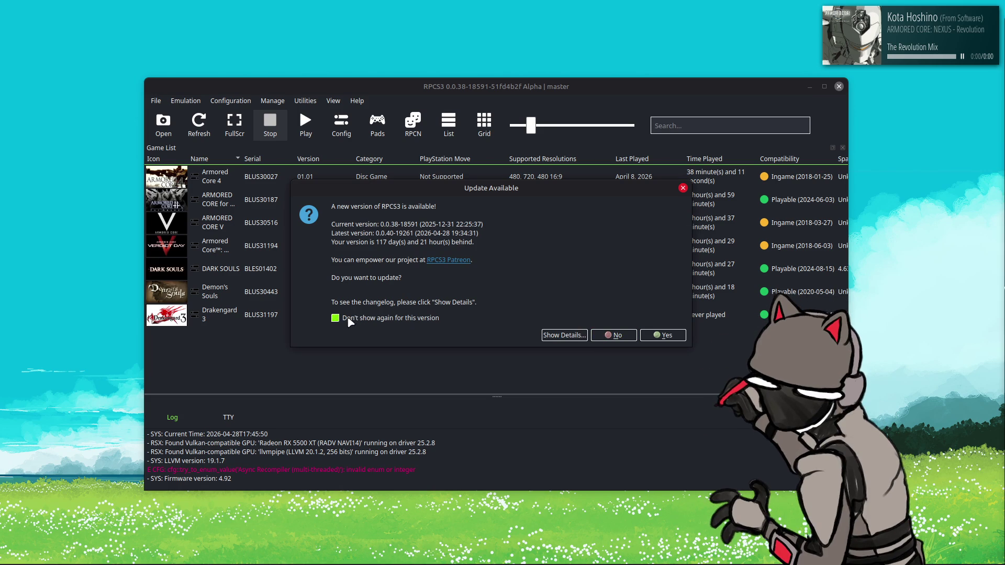
left_click(613, 335)
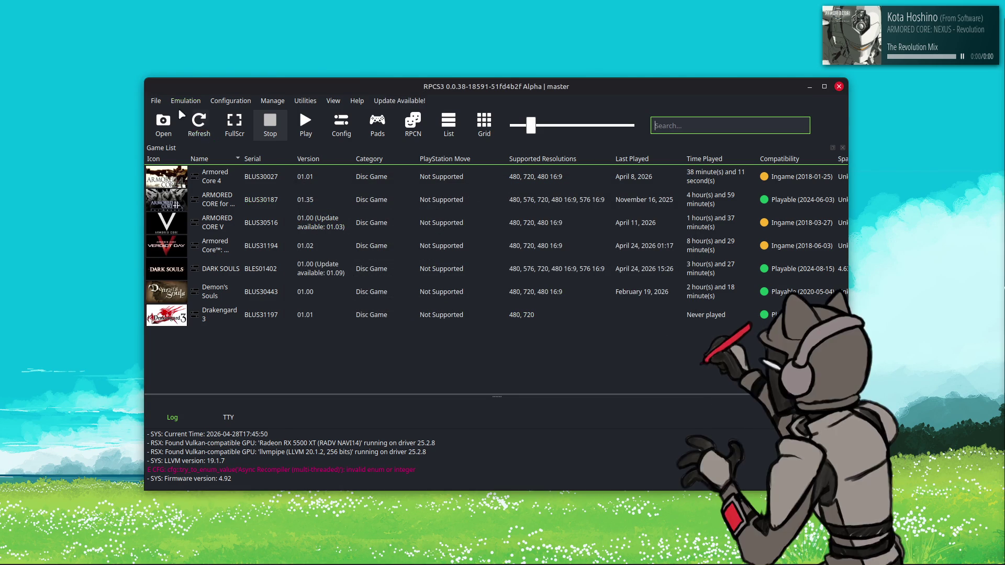
left_click(155, 100)
left_click(201, 287)
- Launch the older rpcs3 AppImage_old from the RPCS3 folder and dismiss the another-instance error
key("alt+Up")
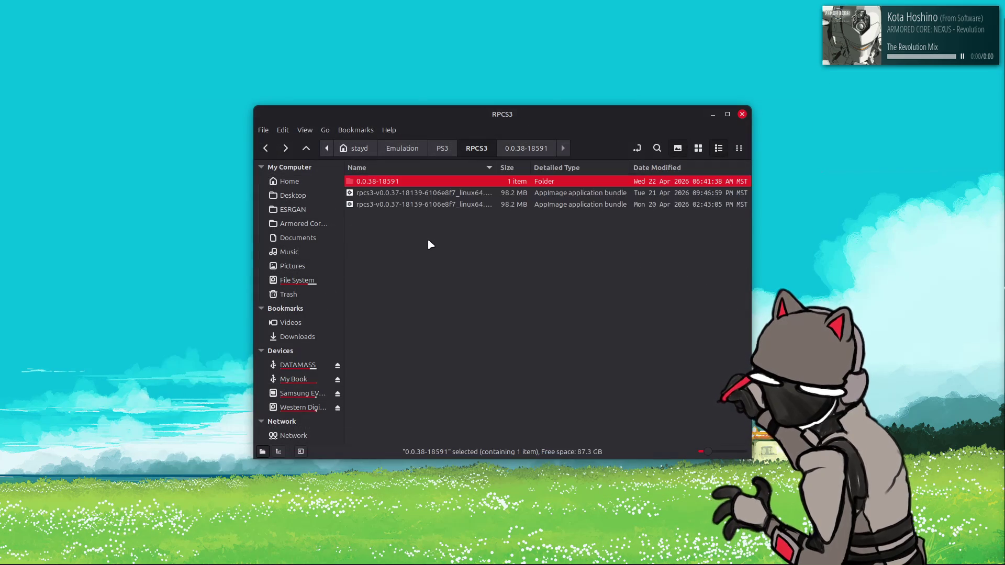
left_click(418, 204)
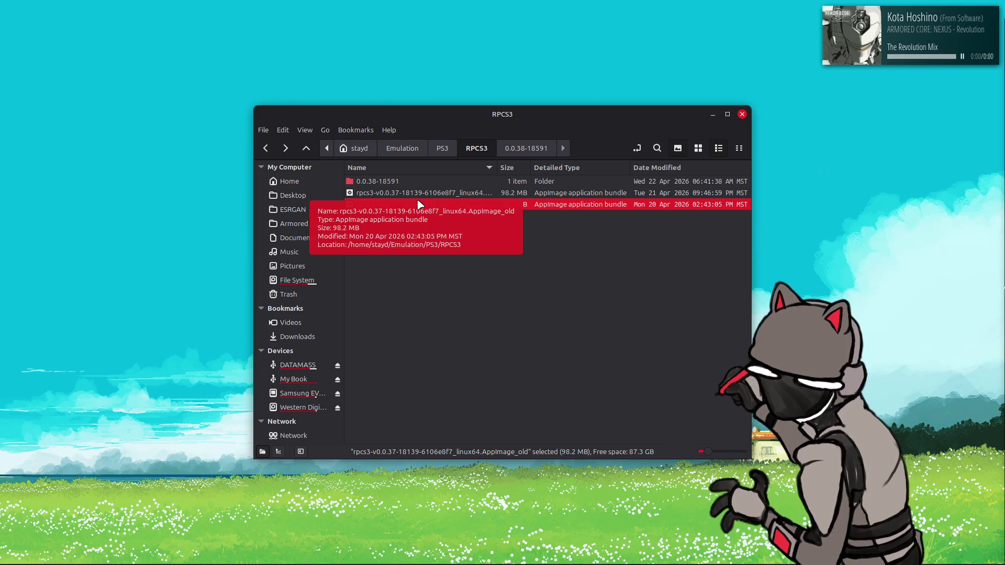
double_click(418, 204)
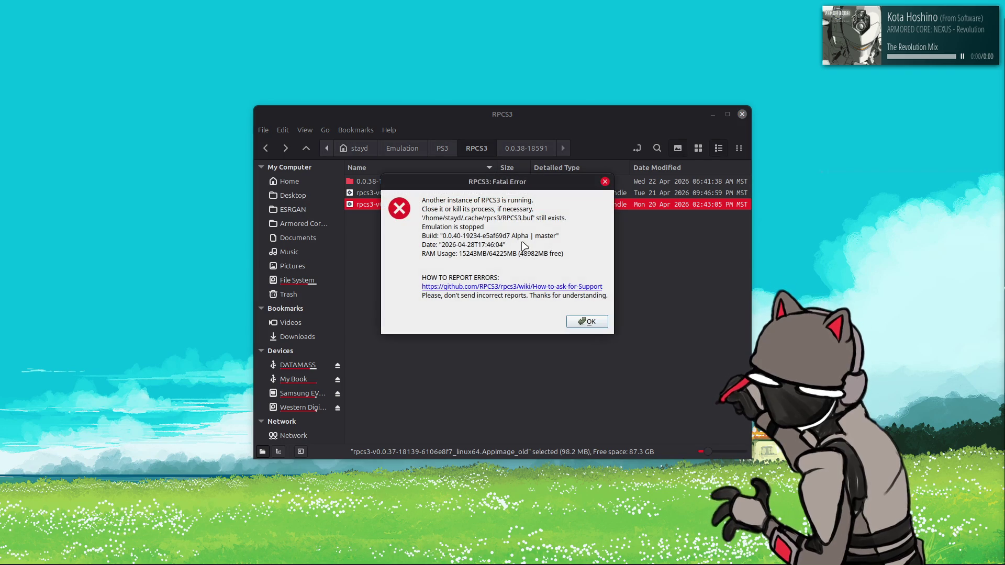
left_click(594, 324)
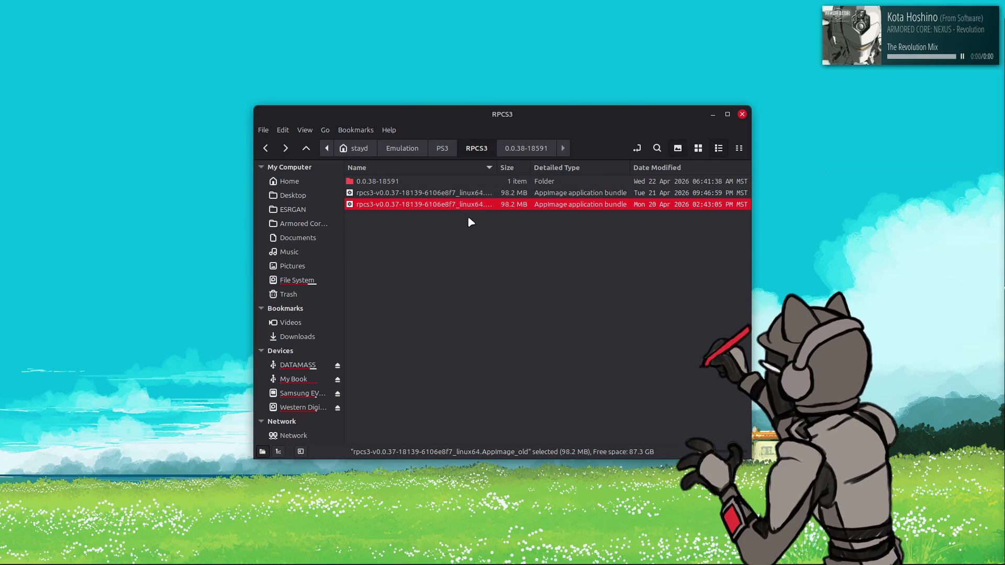
- Retry the AppImage_old via Open, dismiss the second fatal error, and bring up the launcher
right_click(464, 207)
left_click(476, 216)
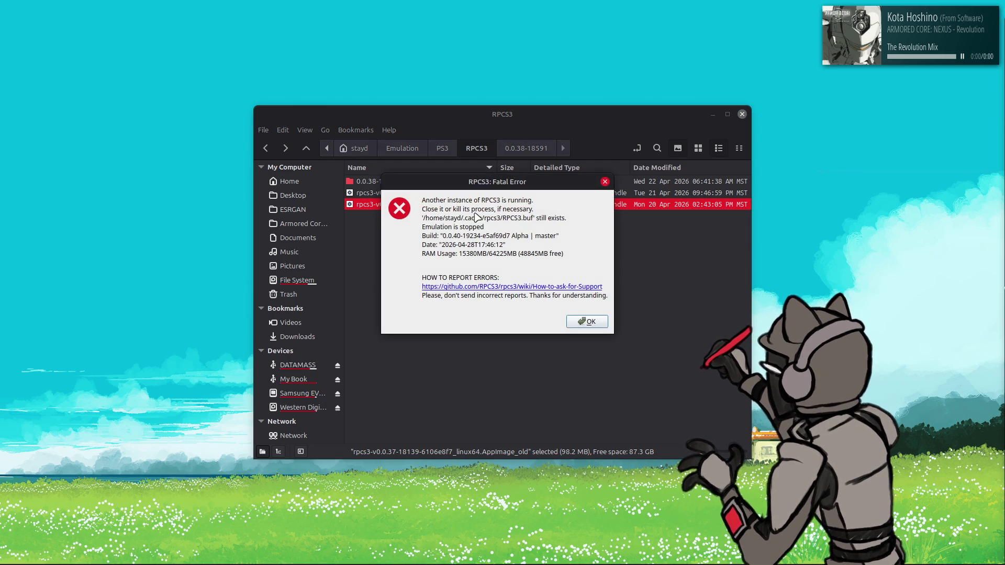
left_click(585, 322)
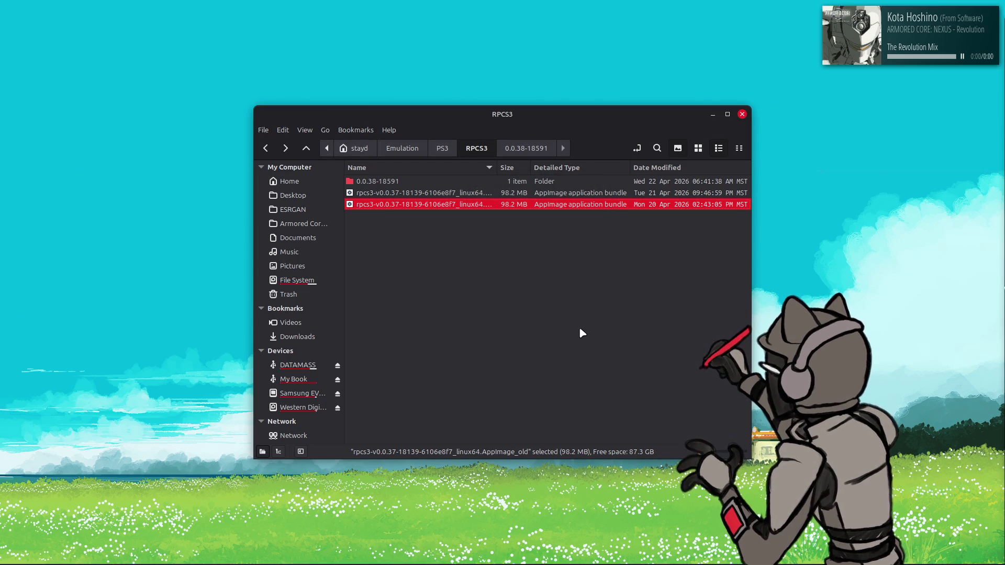
key("super")
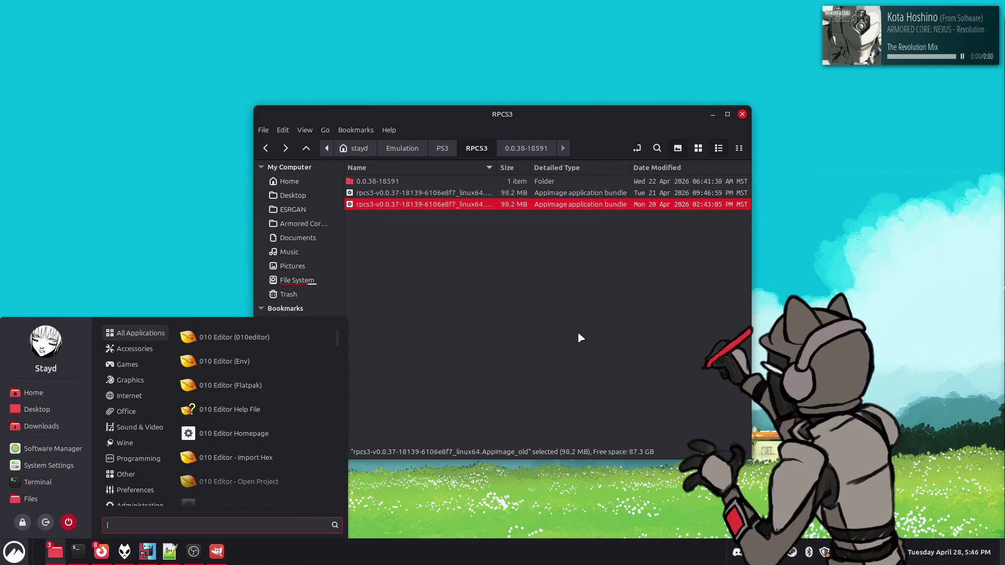
- Review running processes in System Monitor, close it, and relaunch rpcs3 AppImage_old
type("system")
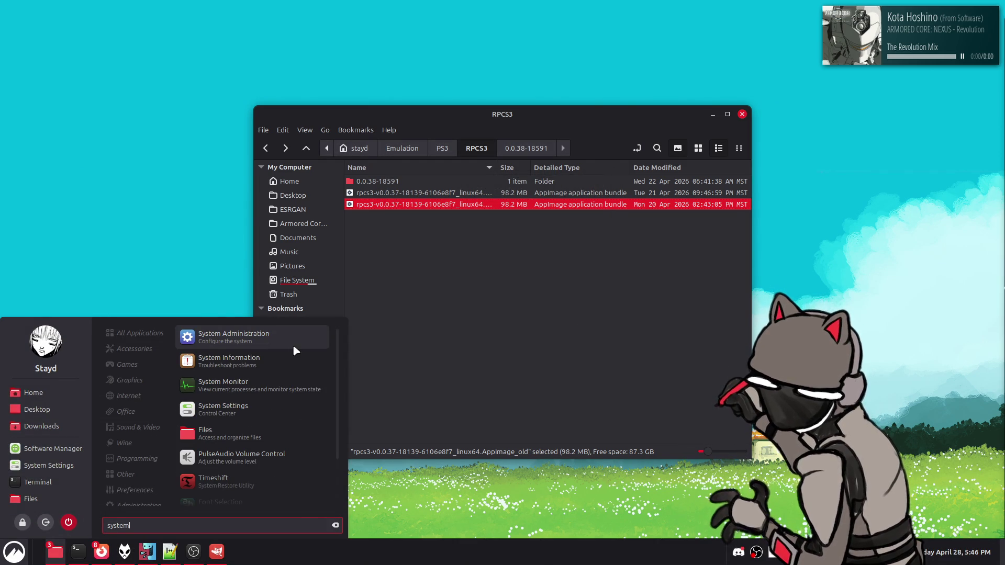
left_click(282, 386)
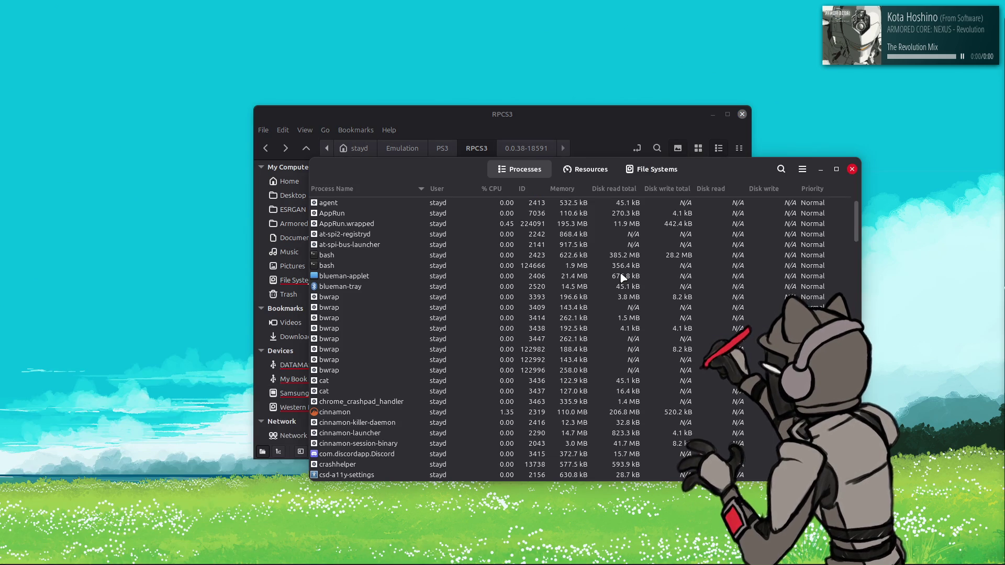
left_click_drag(857, 220, 857, 405)
scroll(403, 321, "up", 3)
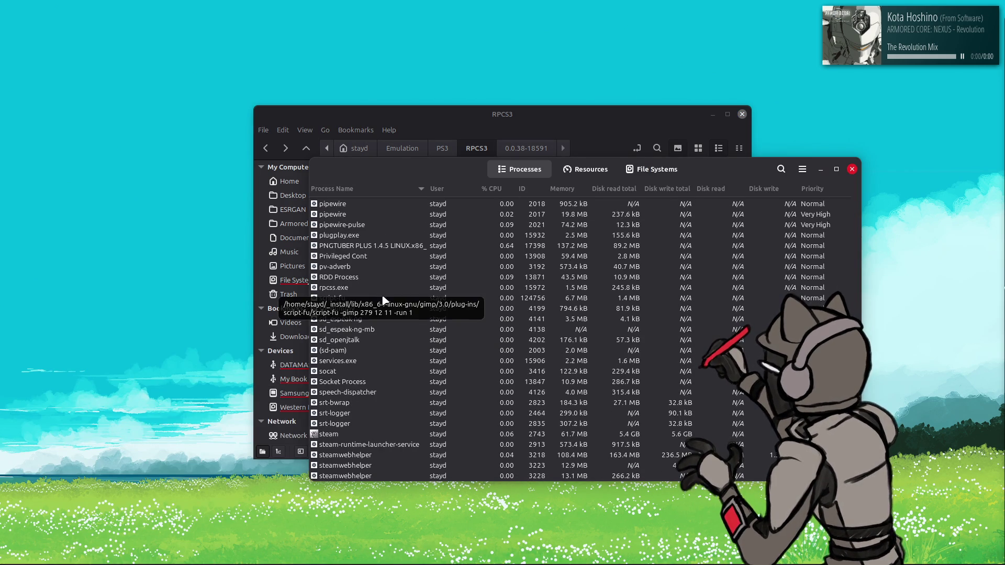
left_click(852, 169)
right_click(490, 208)
left_click(494, 213)
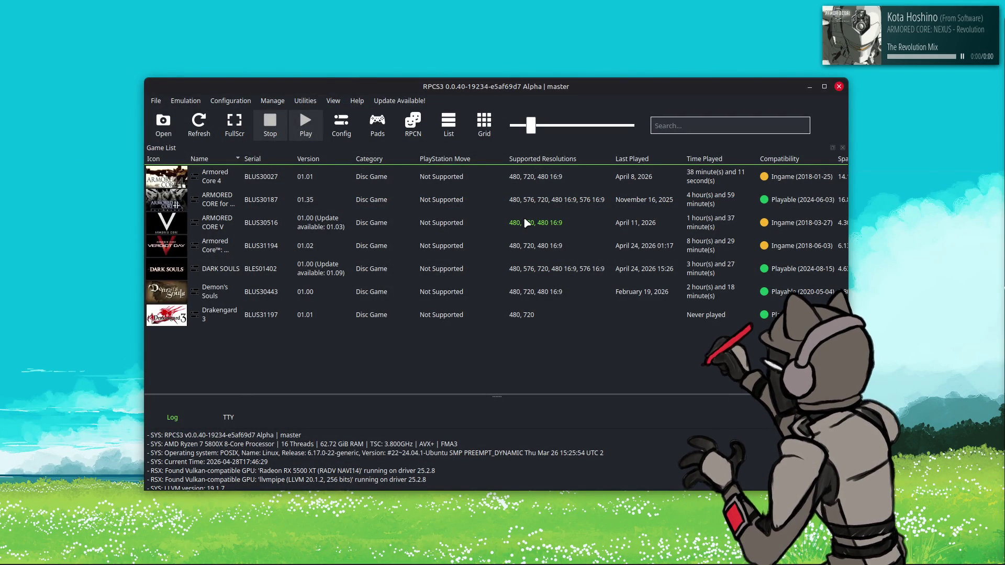
- Request RPCS3's update from 0.0.40-19234 to 0.0.40-19261, leaving the prompt waiting
scroll(366, 463, "down", 1)
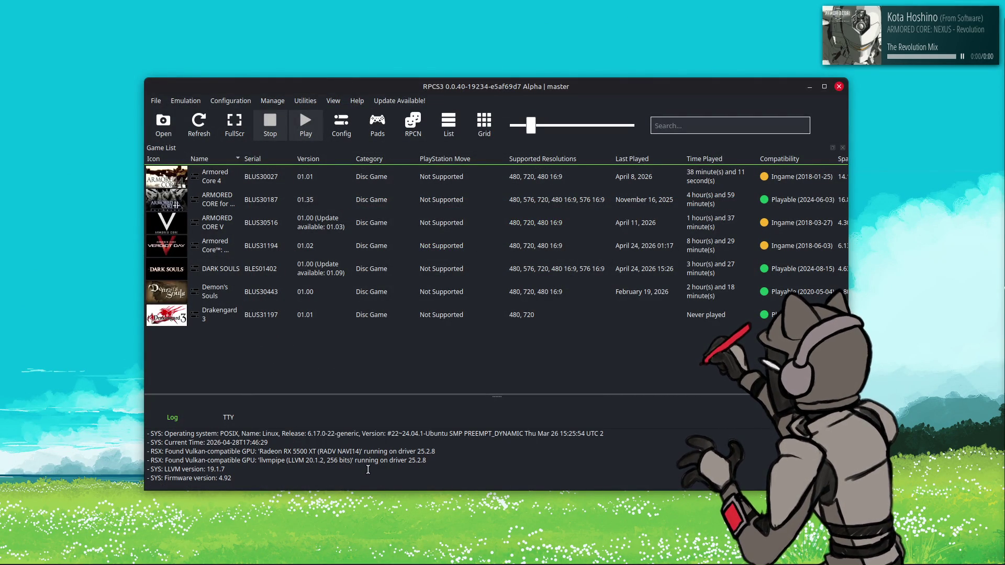
scroll(368, 469, "up", 1)
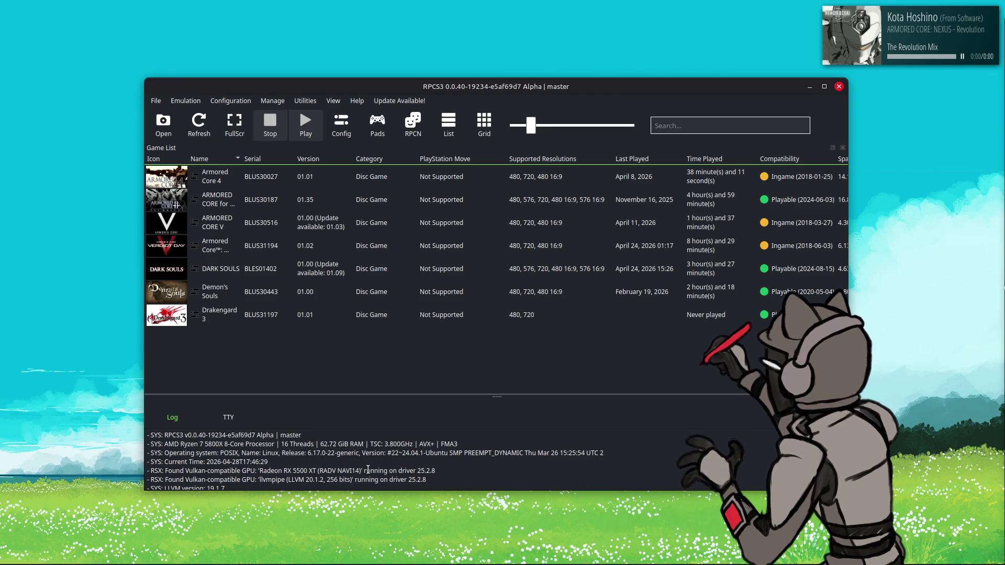
scroll(368, 470, "down", 1)
left_click(388, 100)
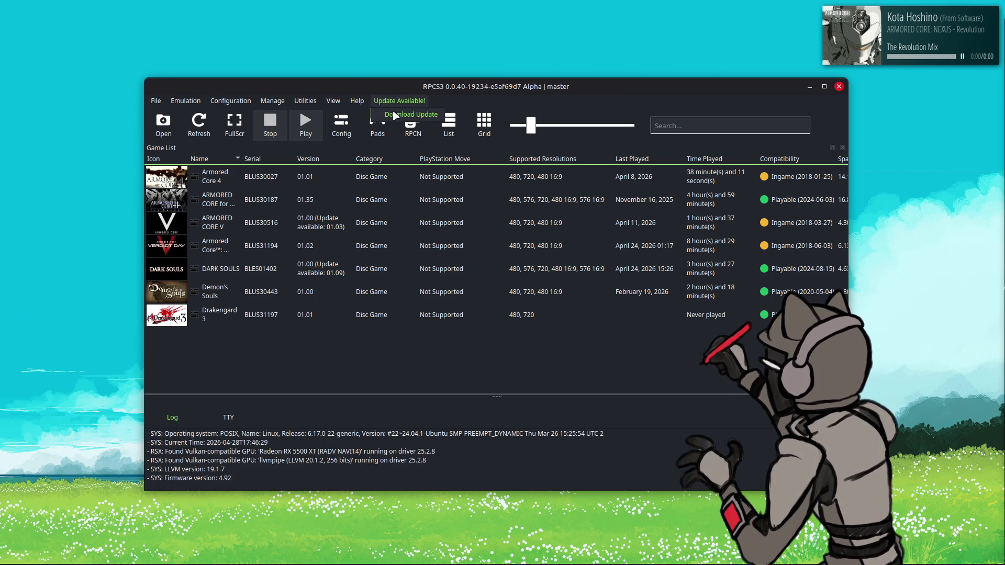
left_click(394, 115)
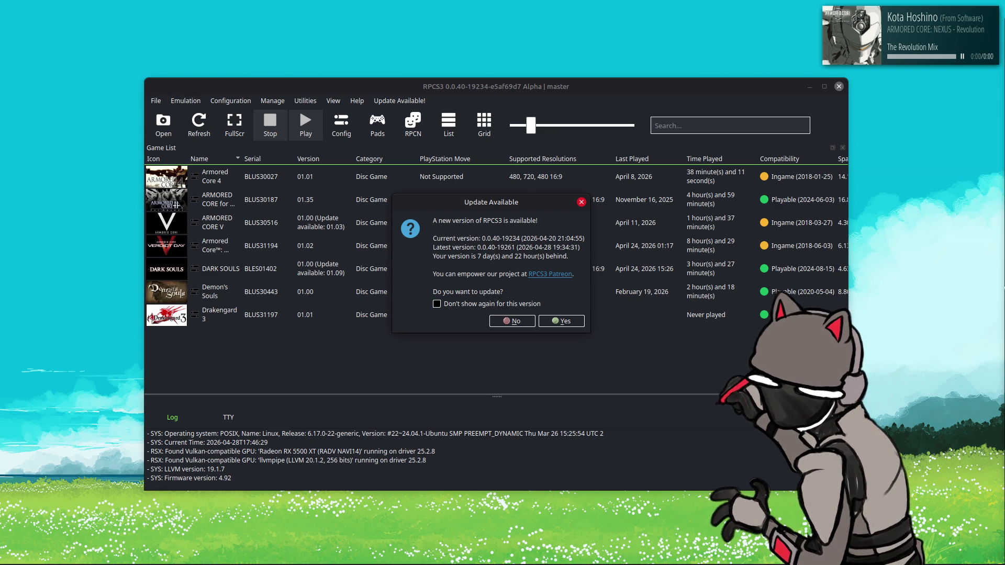
- Raise Firefox and search 'rpcs3 github' in a new tab beside the Closure tab
mouse_move(104, 550)
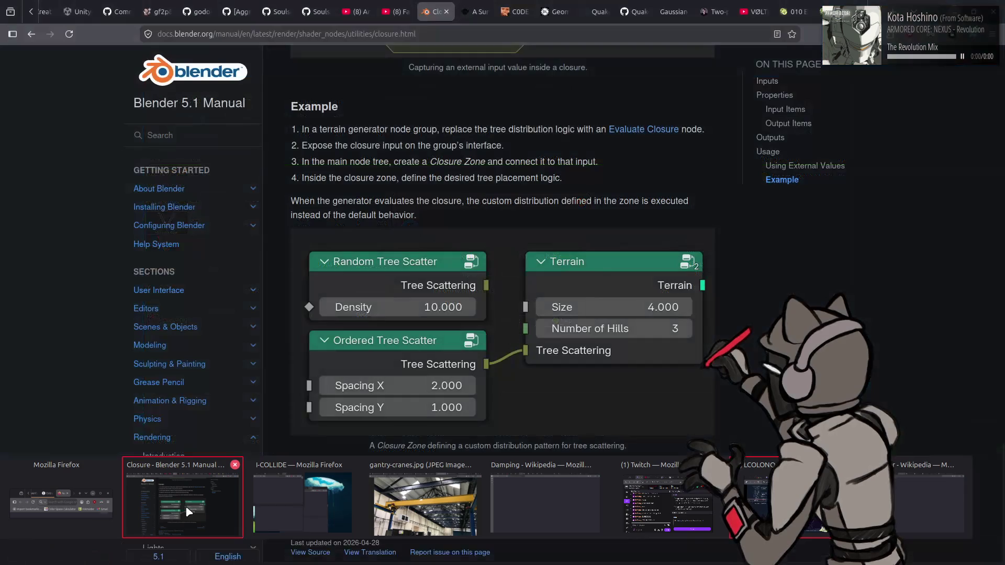
left_click(185, 506)
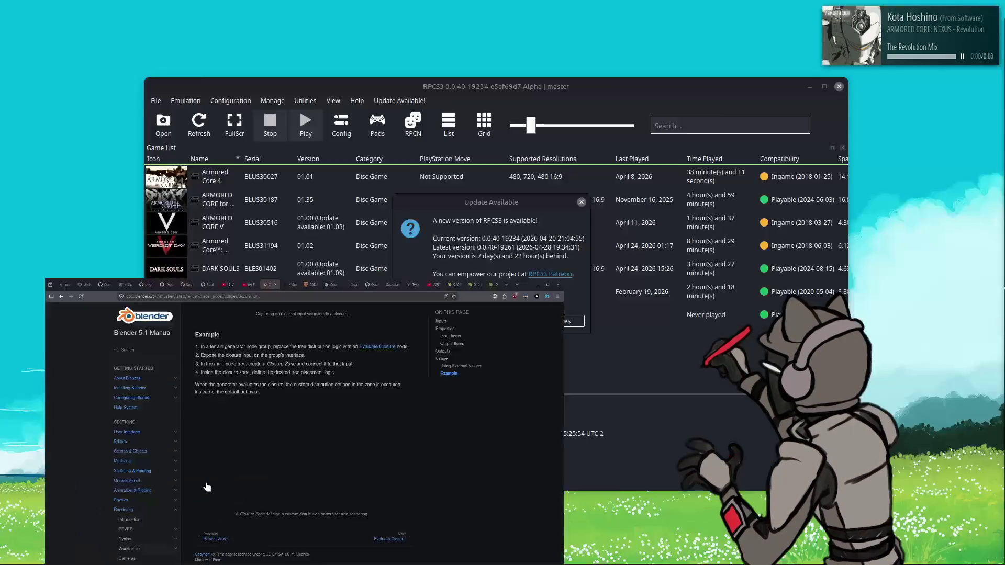
right_click(447, 19)
left_click(447, 19)
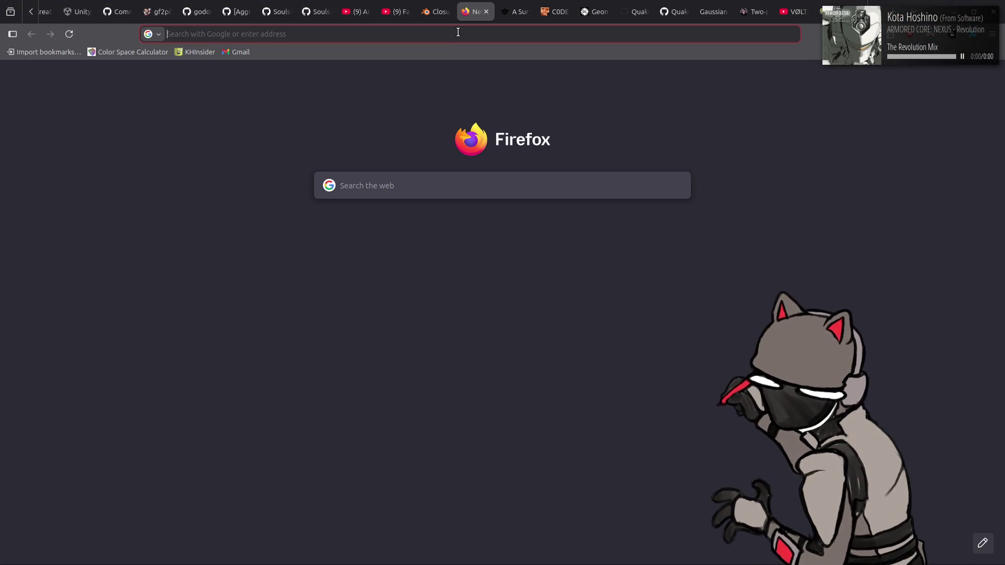
type("rpc")
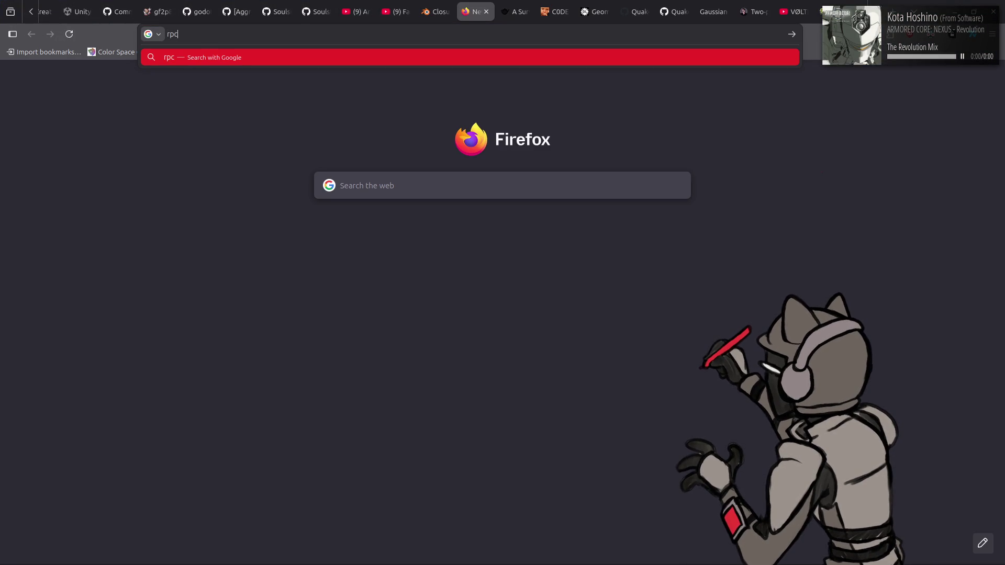
type("s3 github")
key("Return")
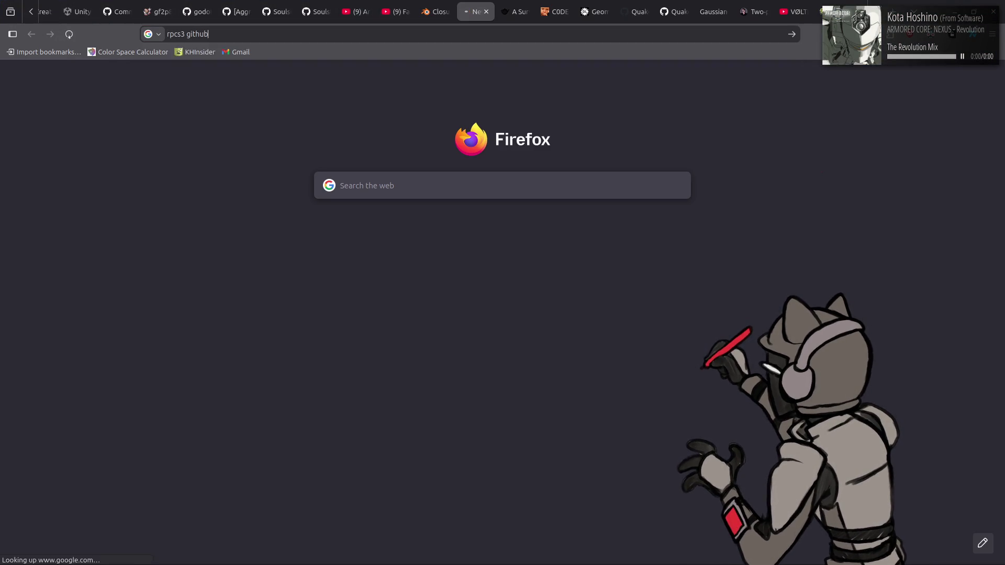
- Open the RPCS3/rpcs3 repository and its 19,261-commit master history
left_click(324, 168)
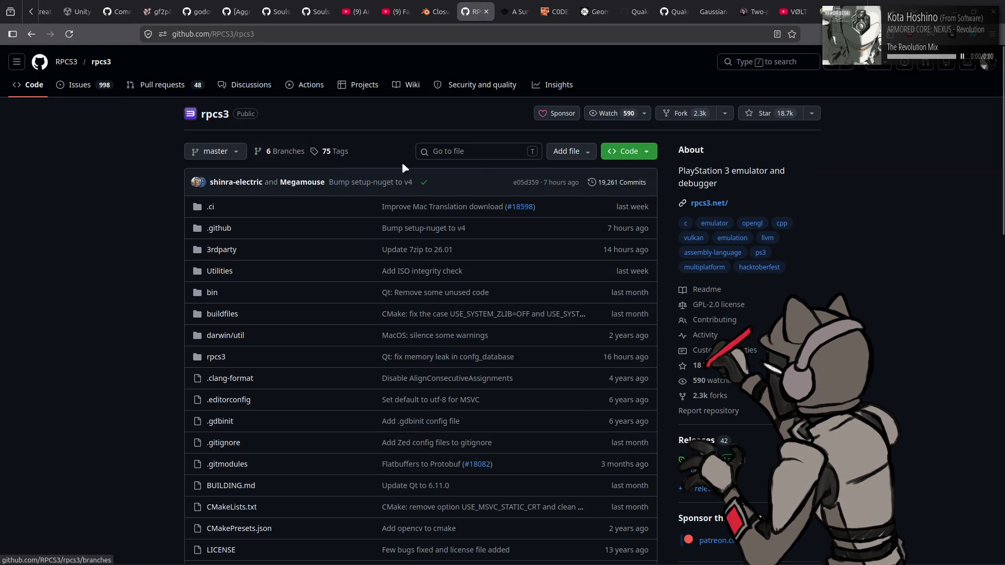
left_click(617, 184)
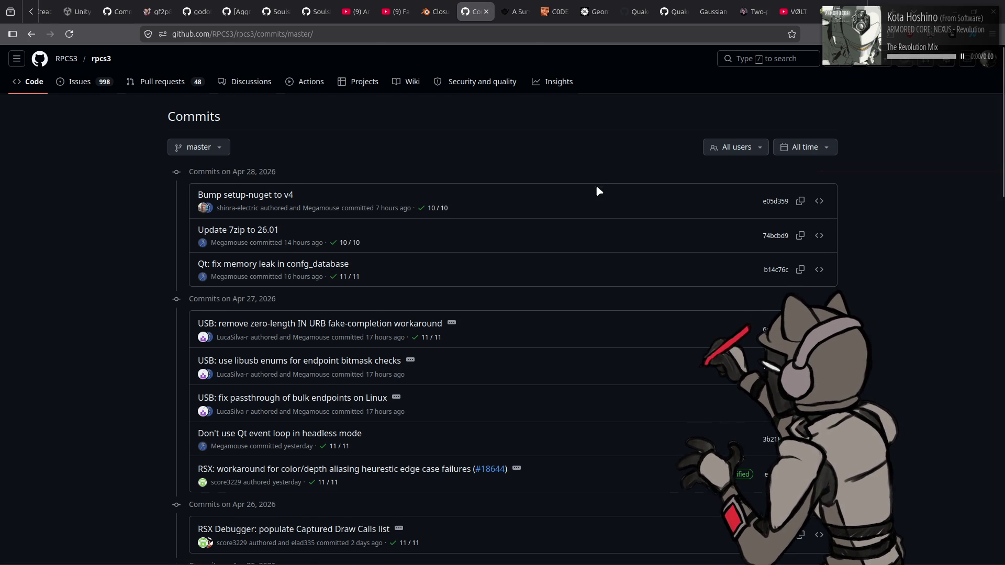
scroll(576, 196, "down", 3)
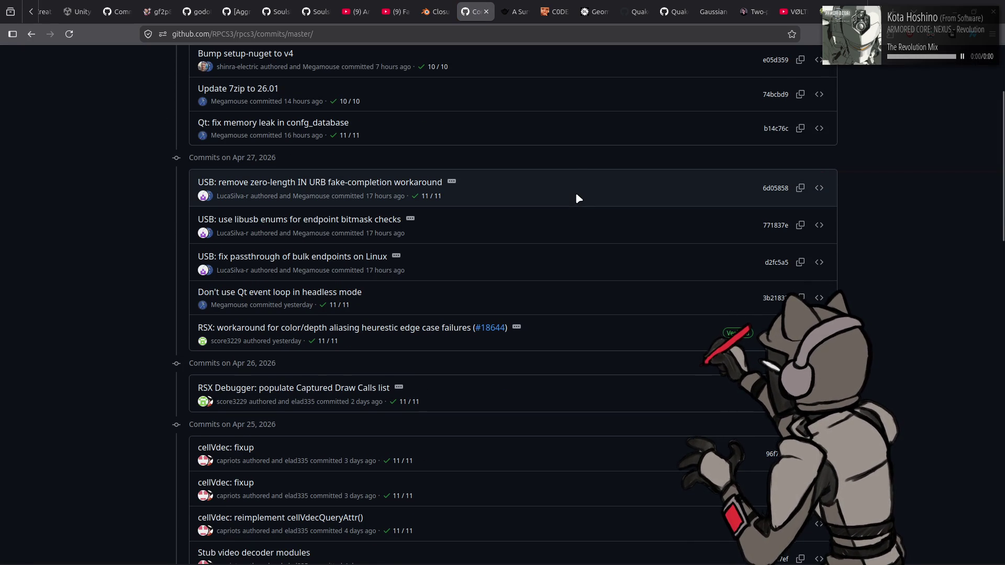
- Expand the RSX color/depth aliasing workaround commit message and read back to the Apr 22, 2026 commits
left_click(516, 327)
scroll(178, 296, "down", 1)
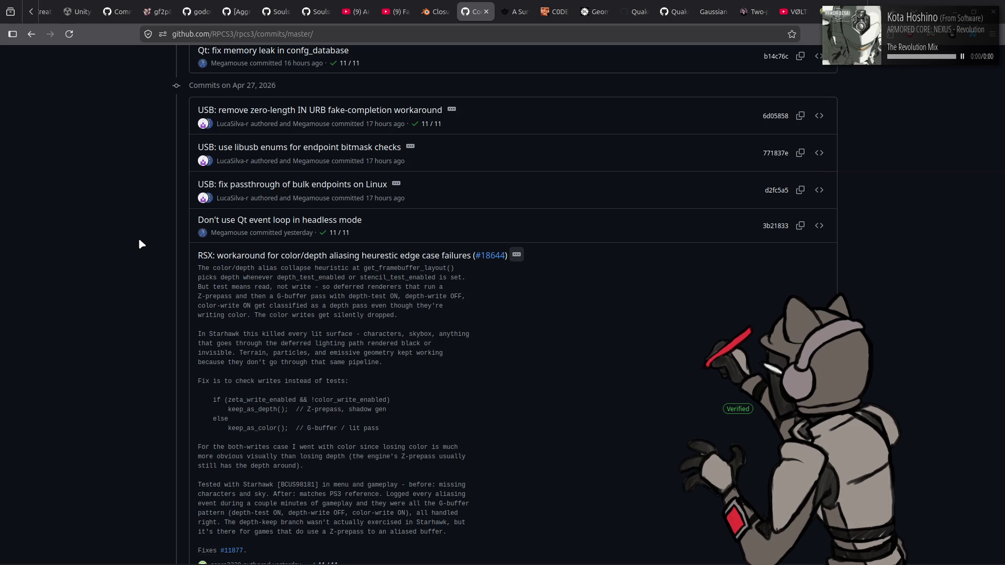
scroll(140, 238, "down", 3)
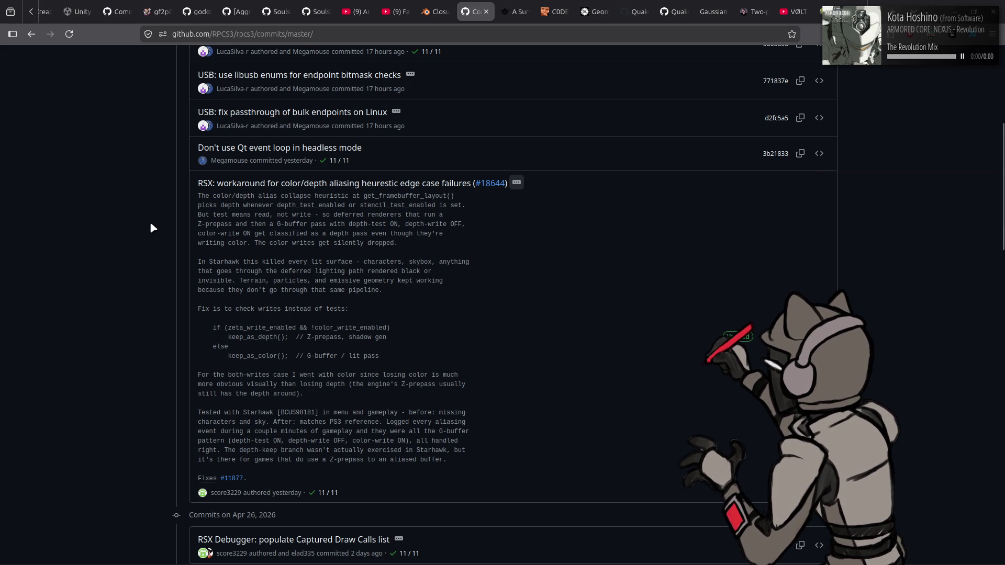
scroll(151, 227, "down", 3)
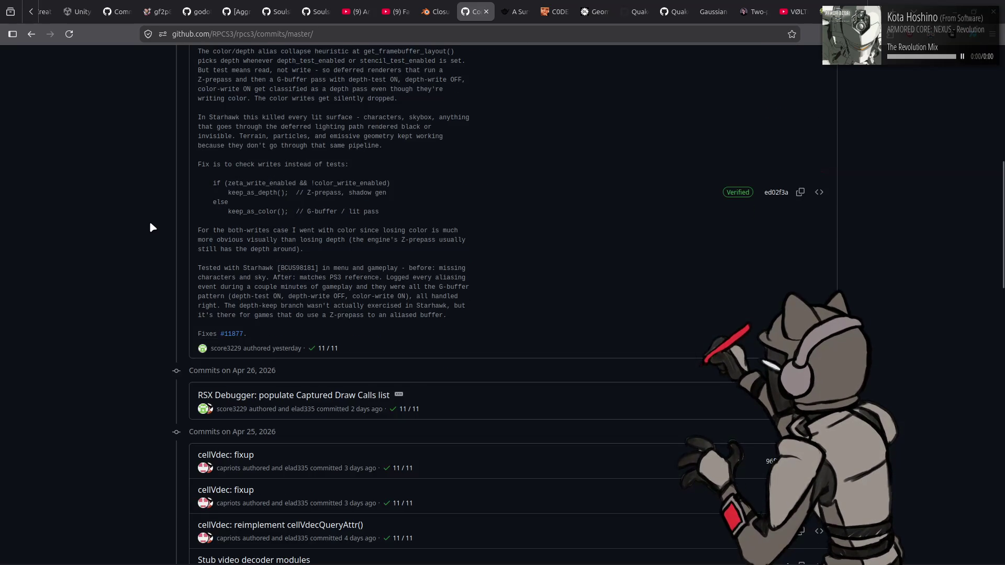
scroll(192, 246, "down", 3)
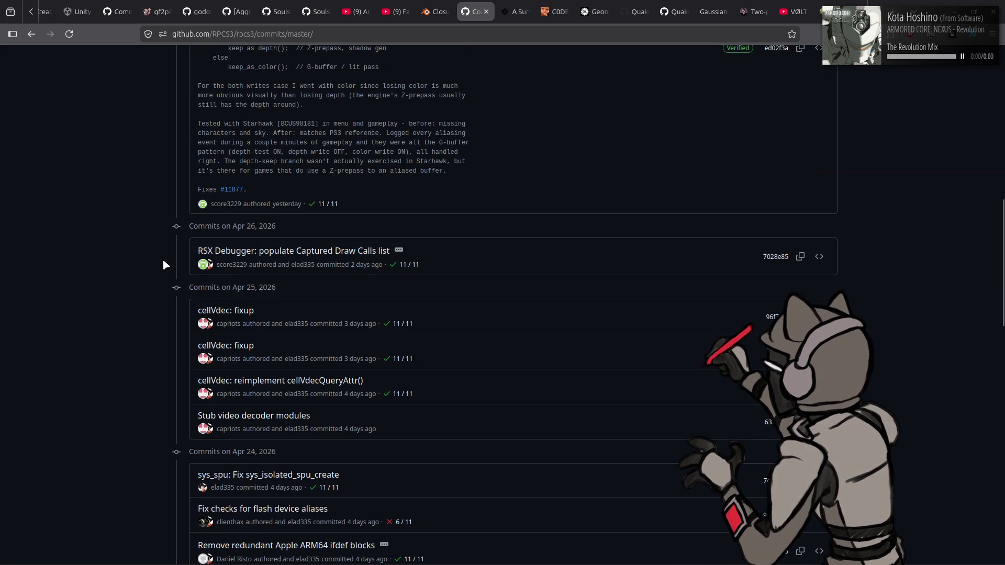
scroll(159, 263, "down", 3)
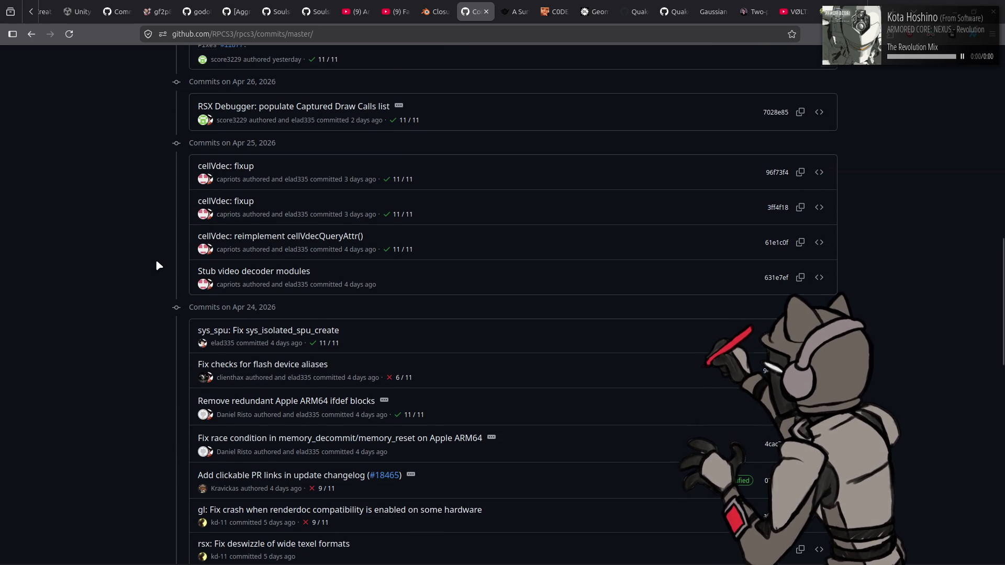
scroll(156, 260, "down", 3)
scroll(154, 264, "down", 2)
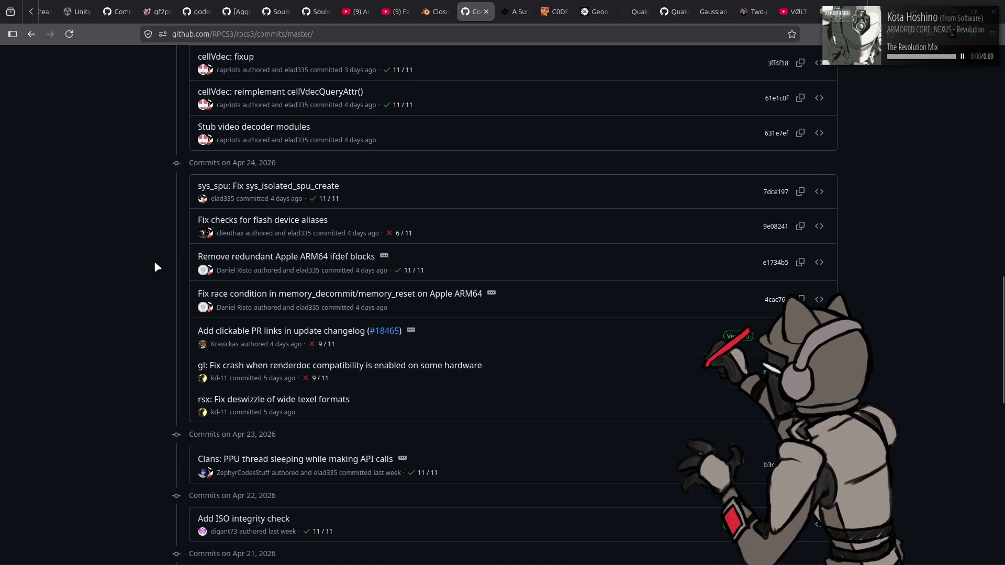
- Review commit 3574677's diff across its three texture source files, then return to the top
left_click(323, 401)
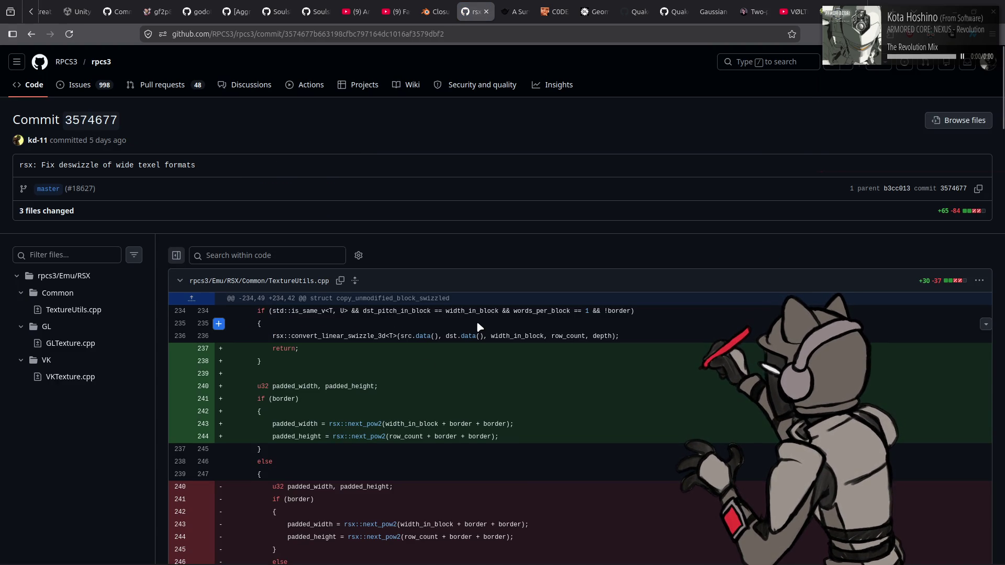
scroll(476, 324, "down", 15)
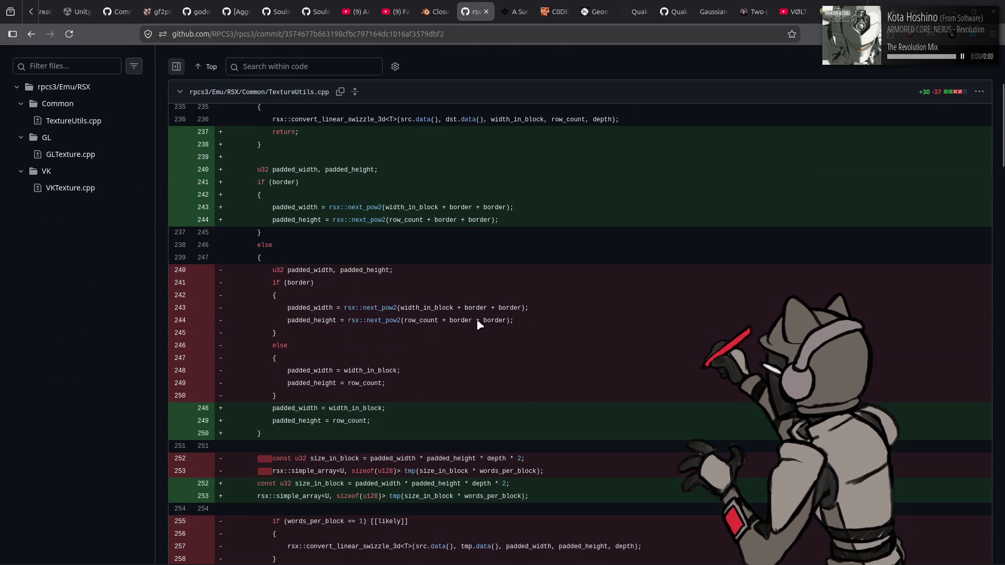
scroll(479, 325, "down", 10)
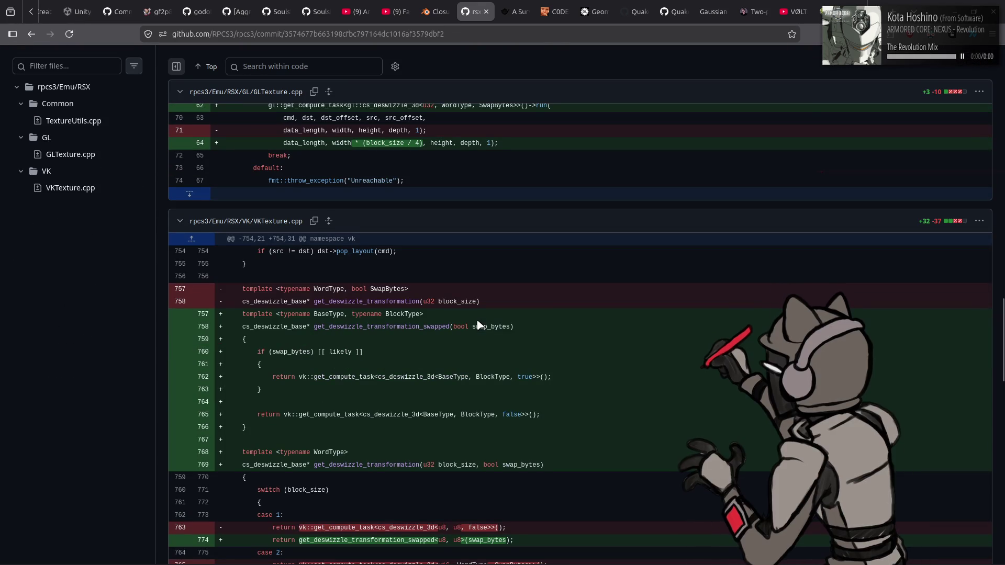
scroll(478, 325, "down", 12)
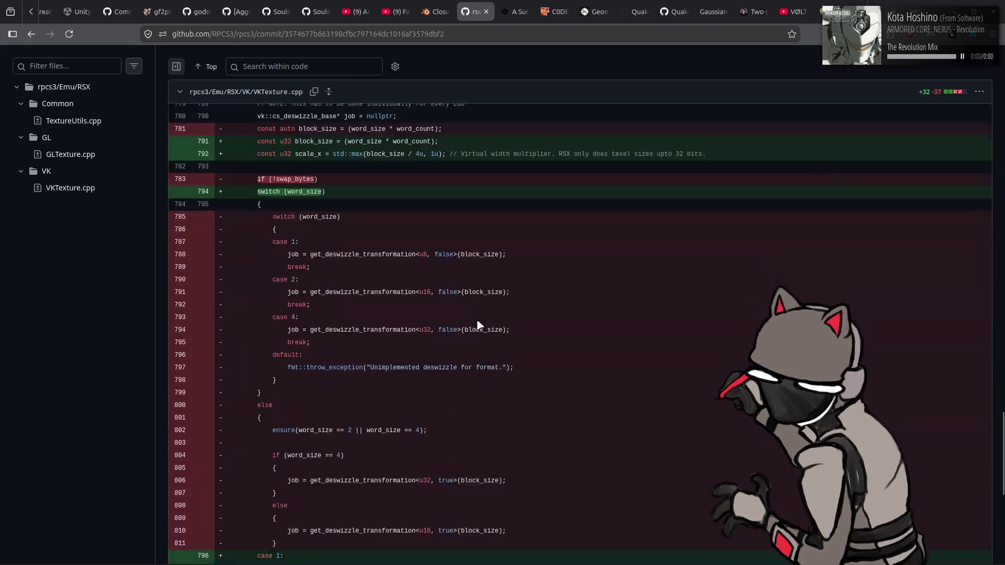
scroll(478, 325, "down", 8)
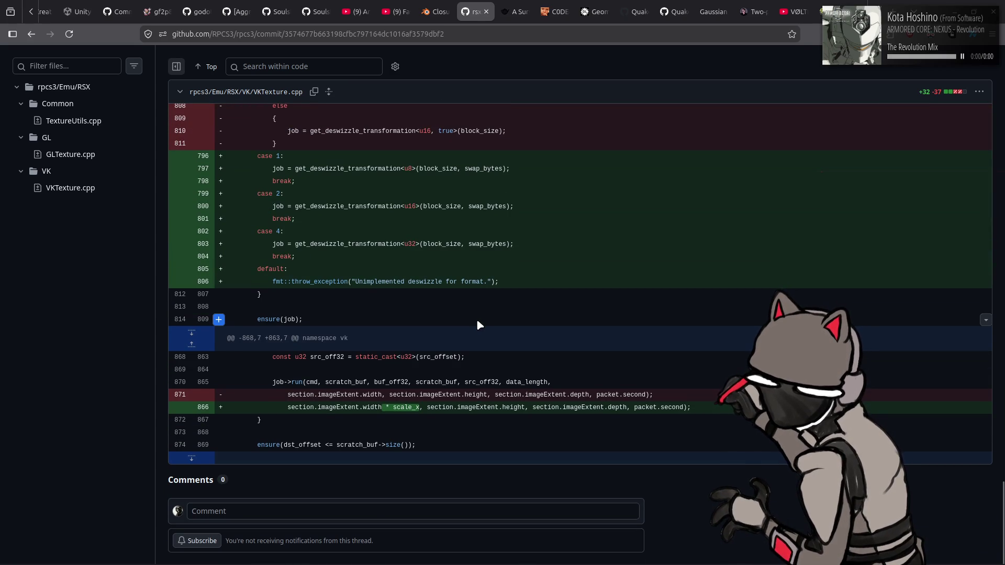
scroll(477, 325, "up", 20)
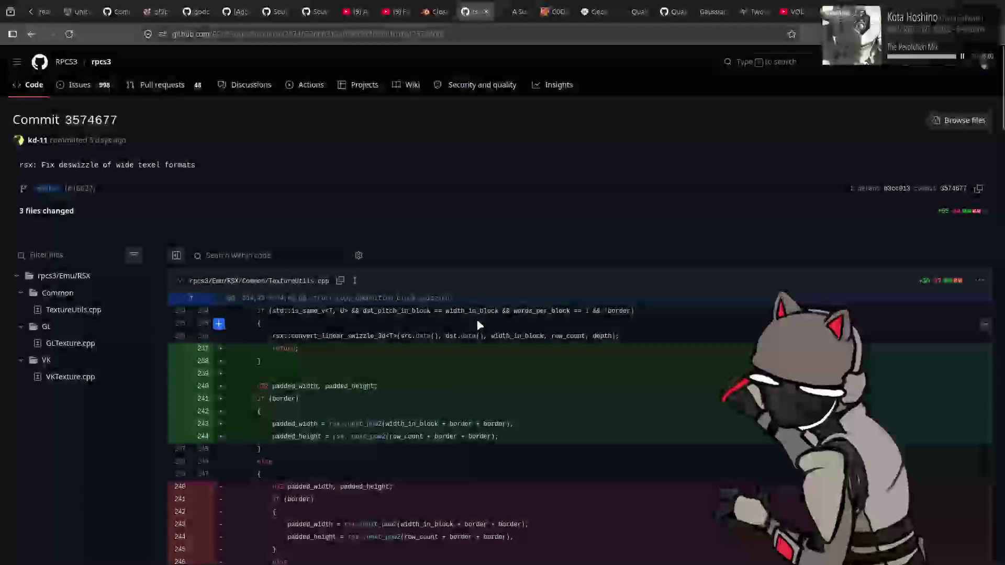
- Go back to the commit list, scroll to its end, then hide Firefox to return to RPCS3
key("alt+Left")
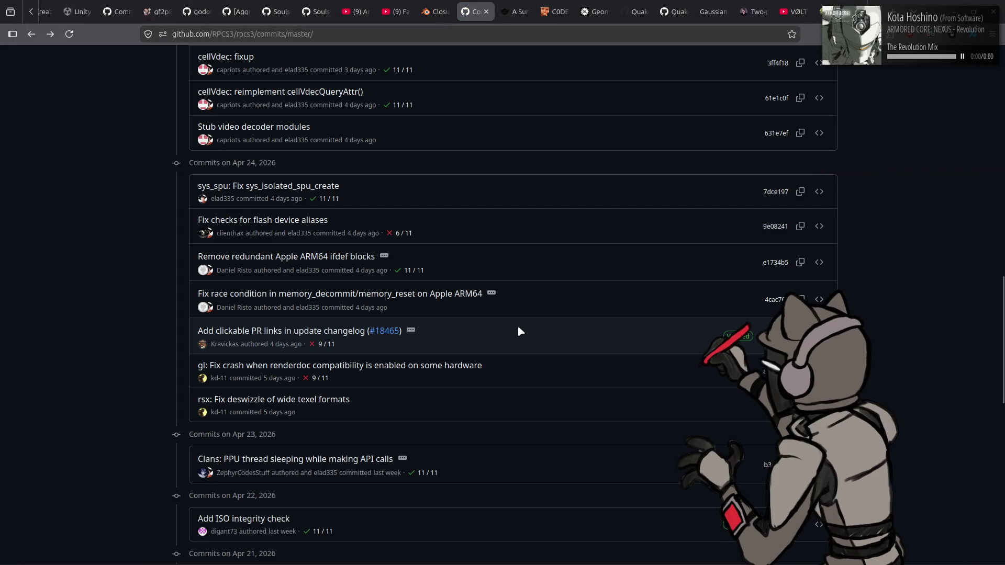
scroll(519, 331, "down", 4)
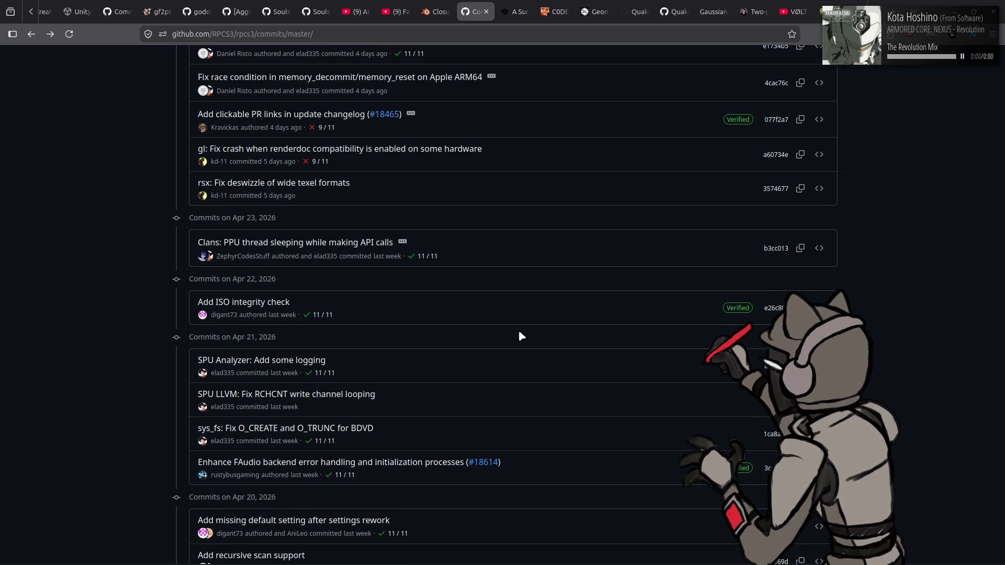
scroll(522, 335, "down", 5)
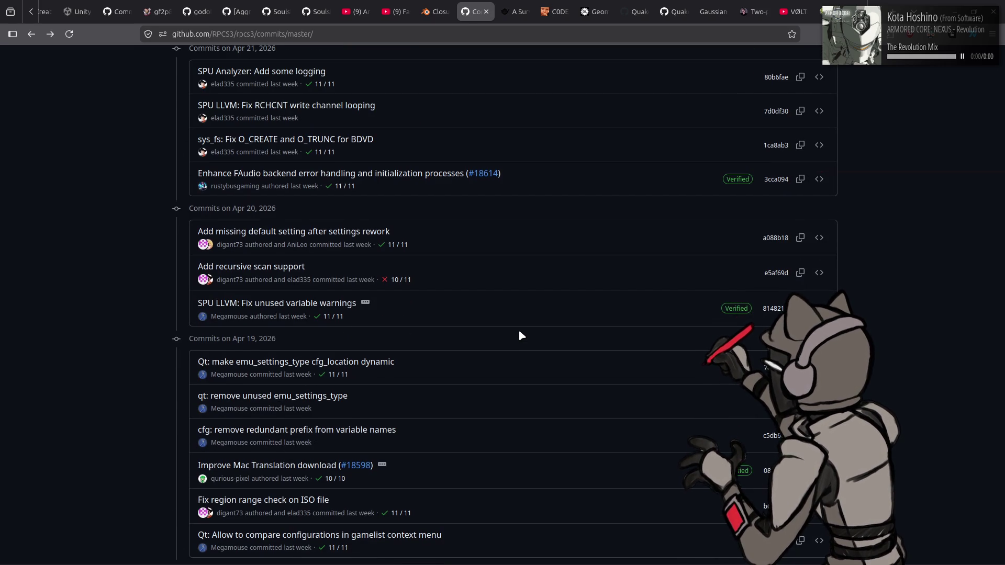
scroll(521, 335, "down", 3)
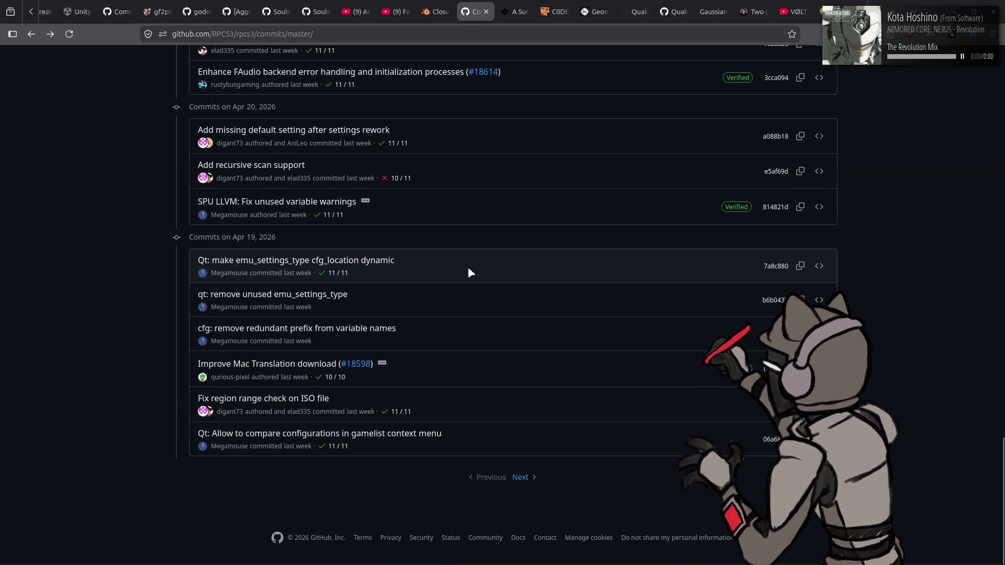
left_click(437, 11)
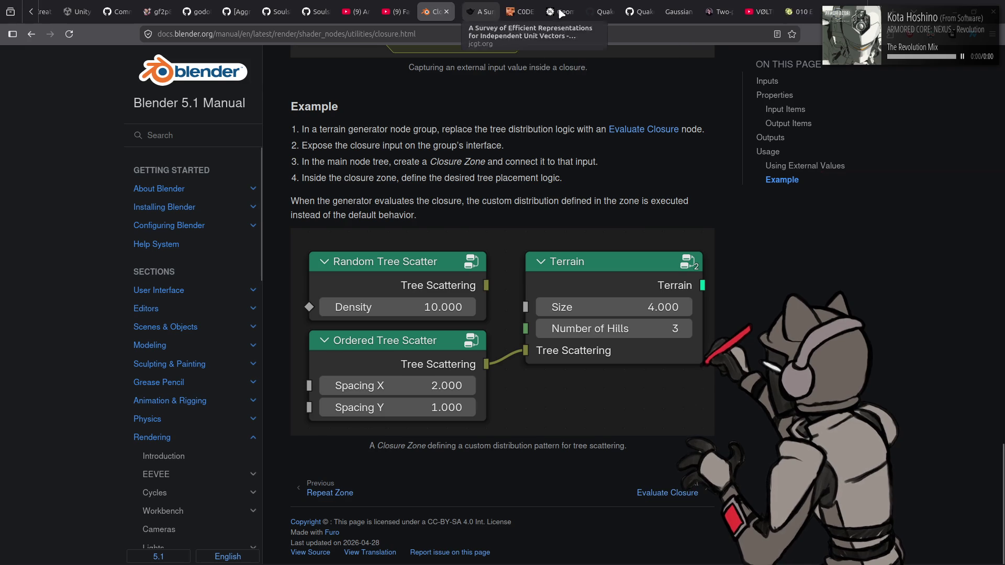
key("super+h")
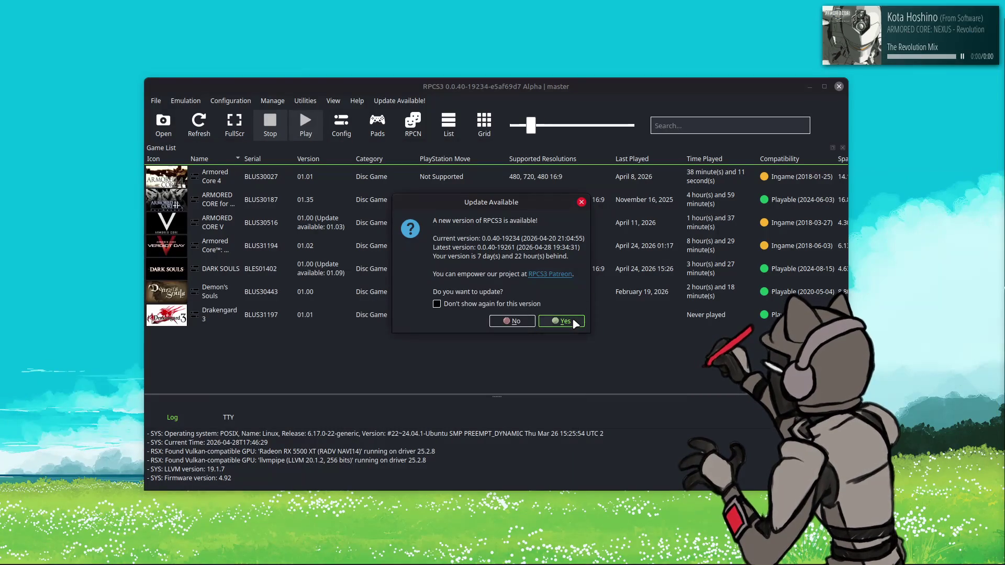
- Accept the RPCS3 update to the latest build and acknowledge the 'Update successful' message
left_click(573, 321)
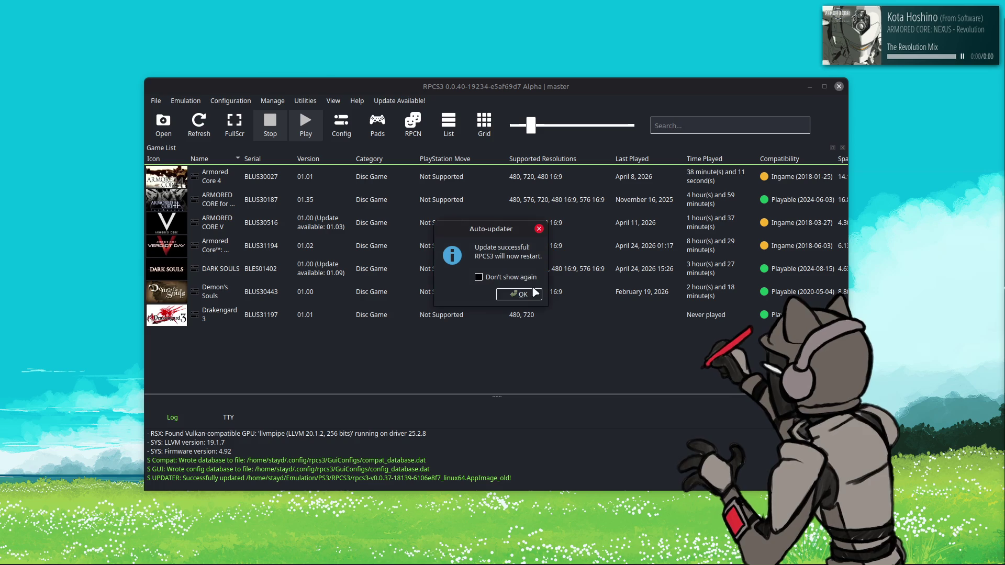
left_click(528, 293)
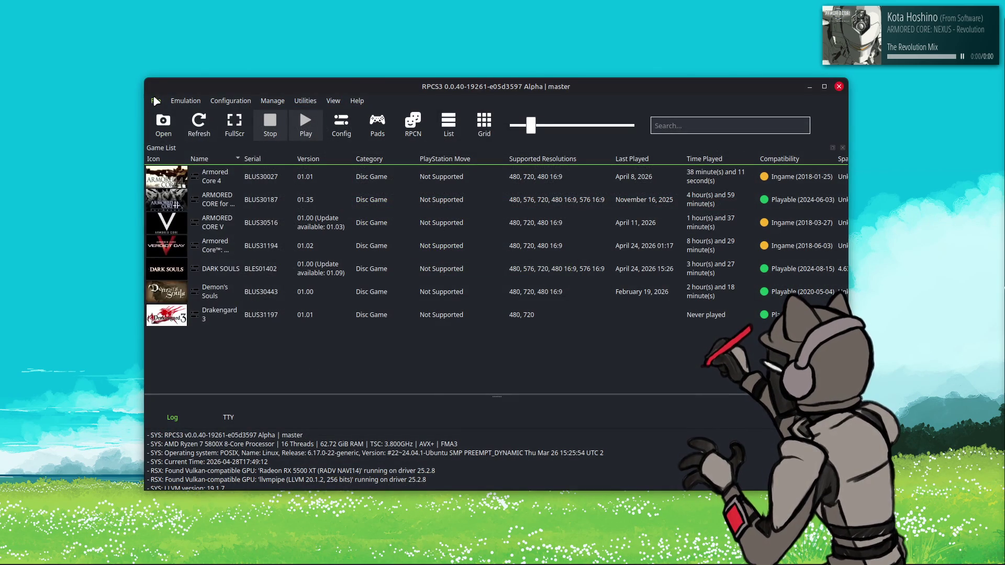
- Exit RPCS3 0.0.40 and launch the AppImage in Nemo's 0.0.38-18591 folder
left_click(156, 100)
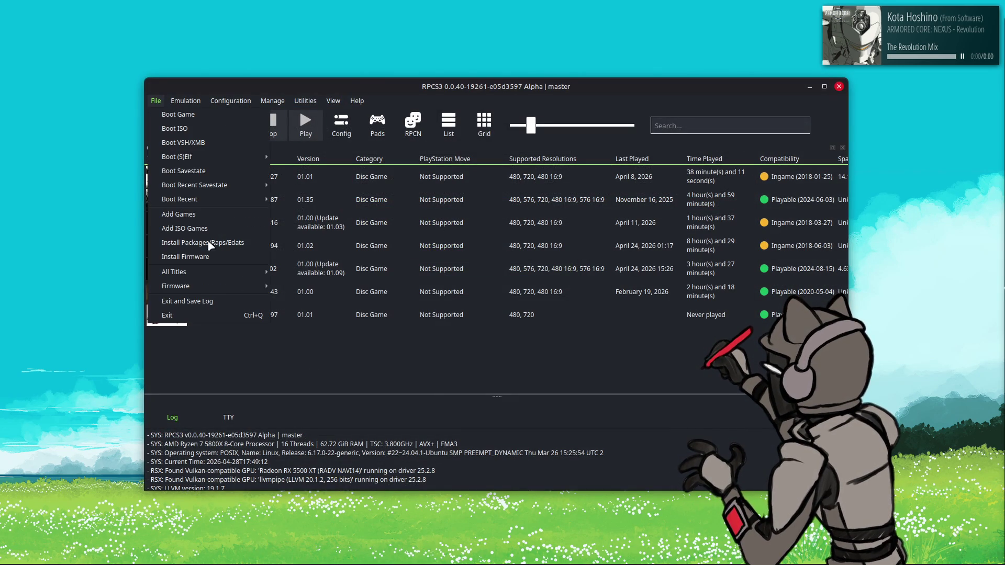
left_click(216, 311)
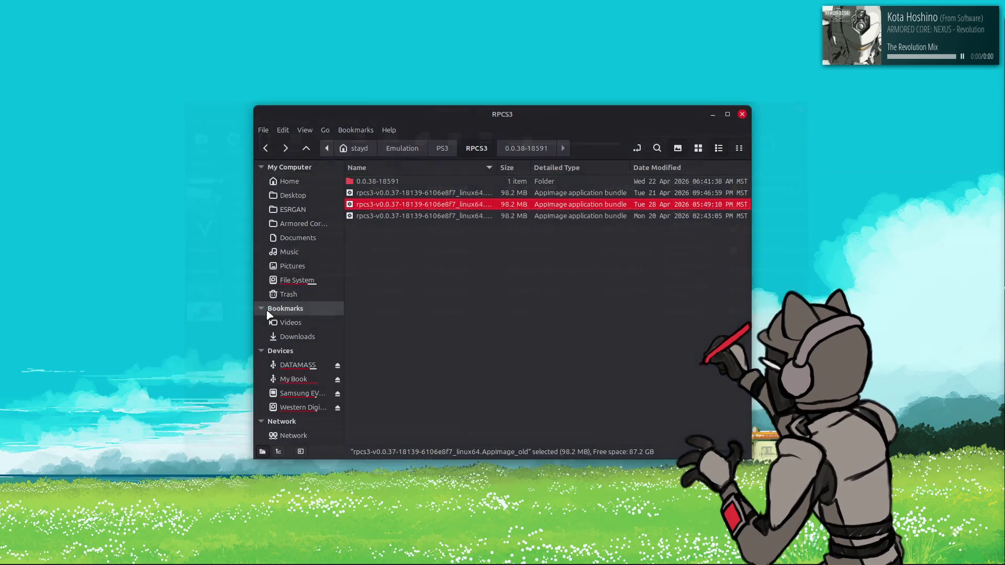
double_click(406, 179)
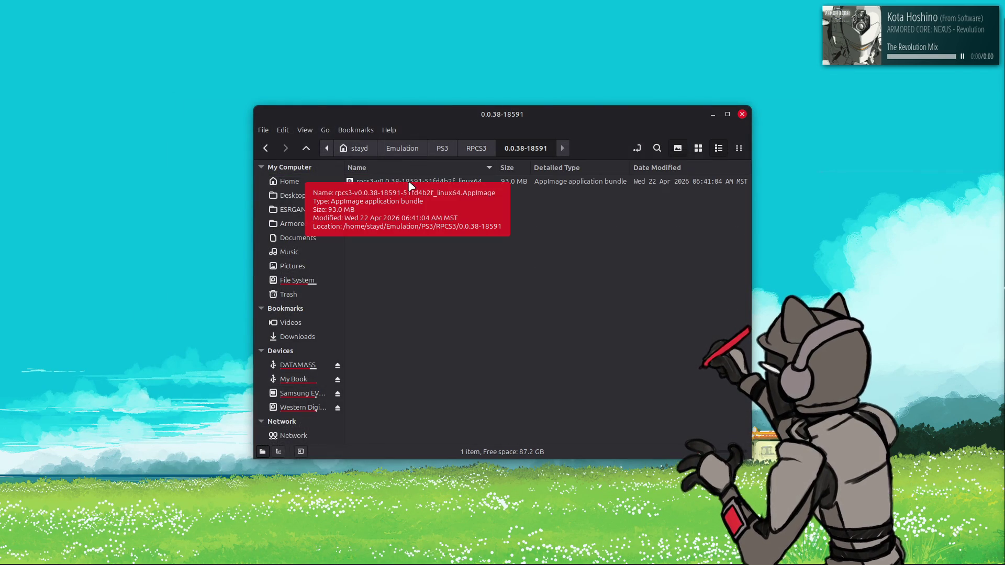
right_click(409, 185)
left_click(423, 192)
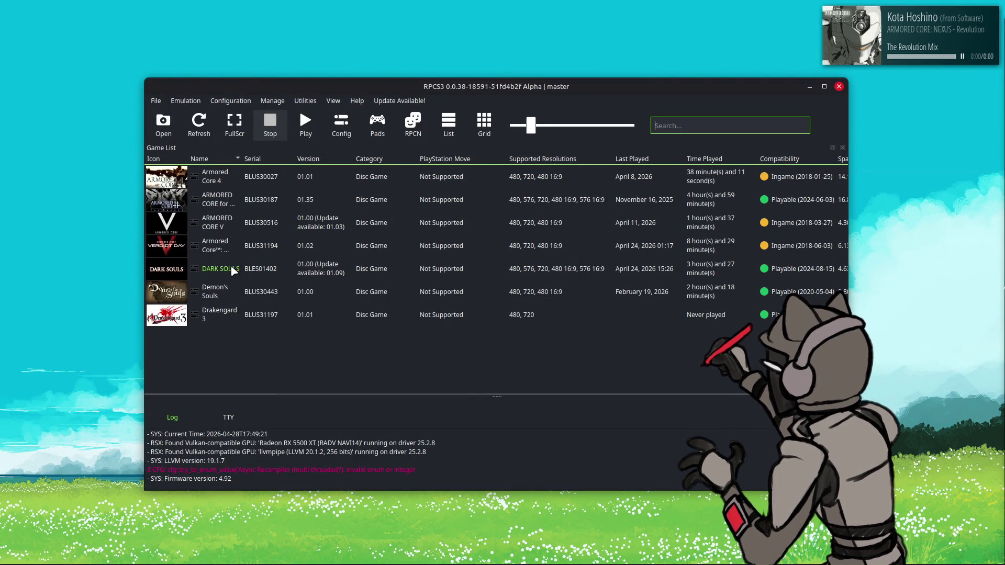
right_click(309, 259)
left_click(354, 323)
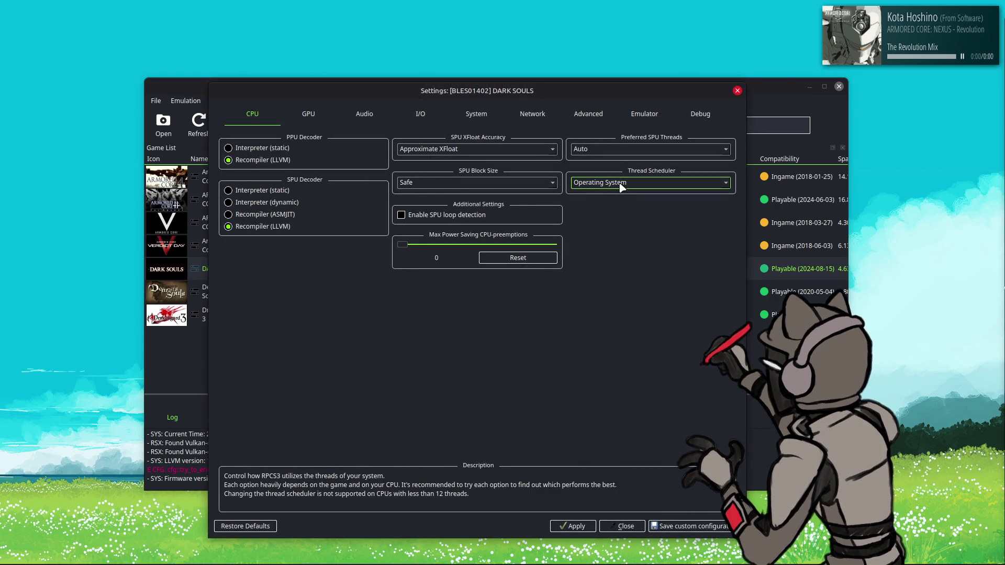
left_click(579, 120)
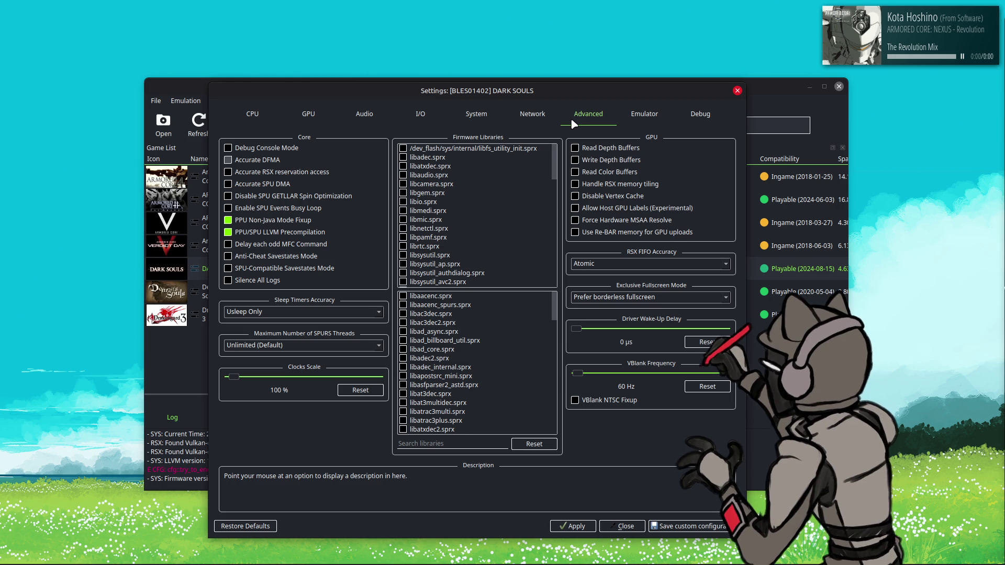
left_click(517, 115)
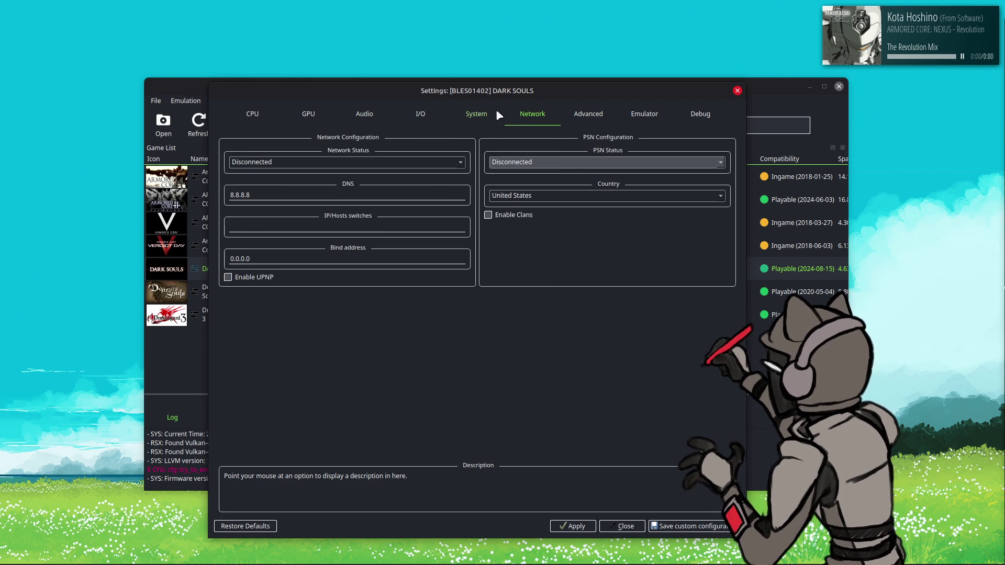
left_click(477, 114)
left_click(420, 115)
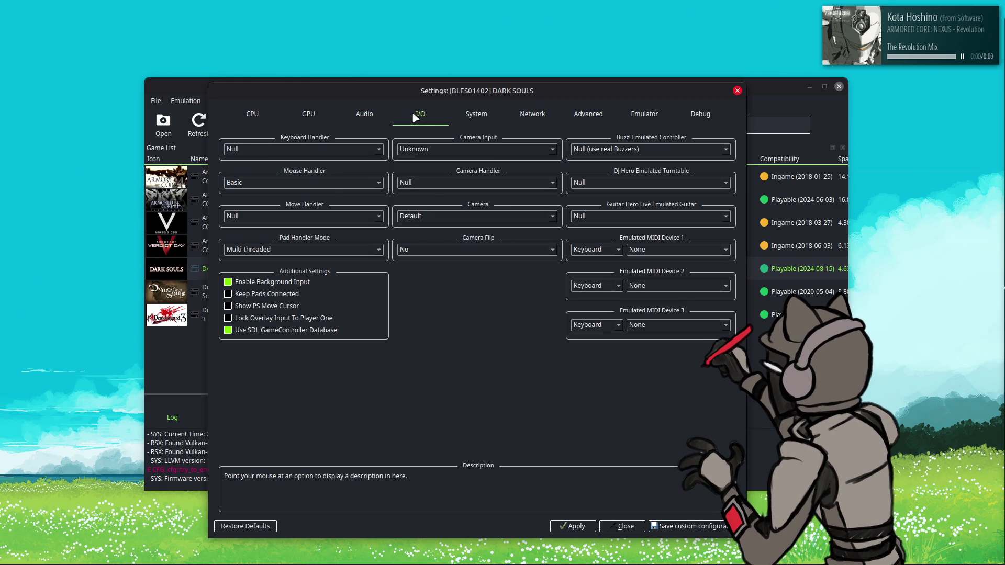
left_click(362, 116)
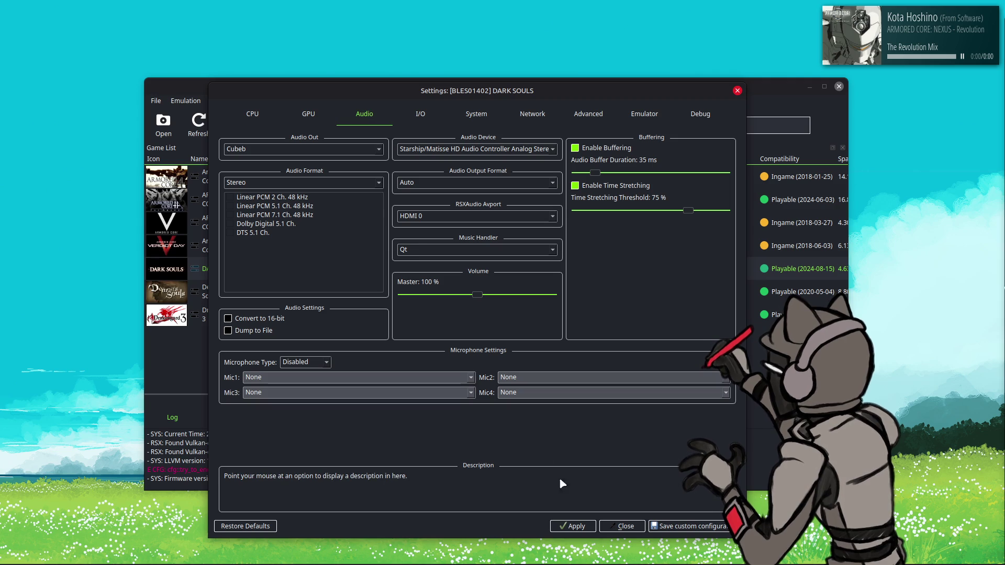
left_click(623, 526)
right_click(347, 272)
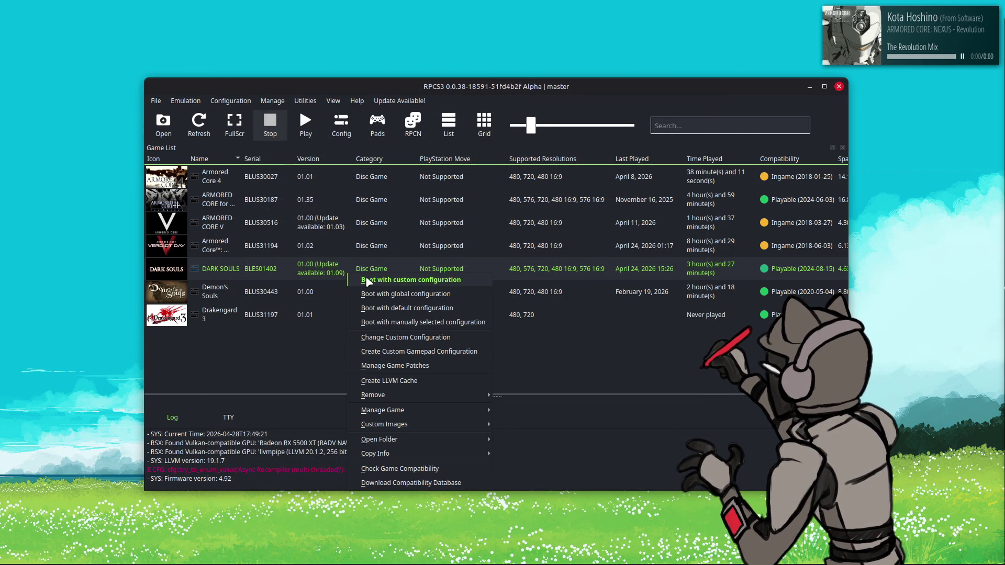
- Dismiss the DARK SOULS options menu and let the game load to its auto-save notice
key("Escape")
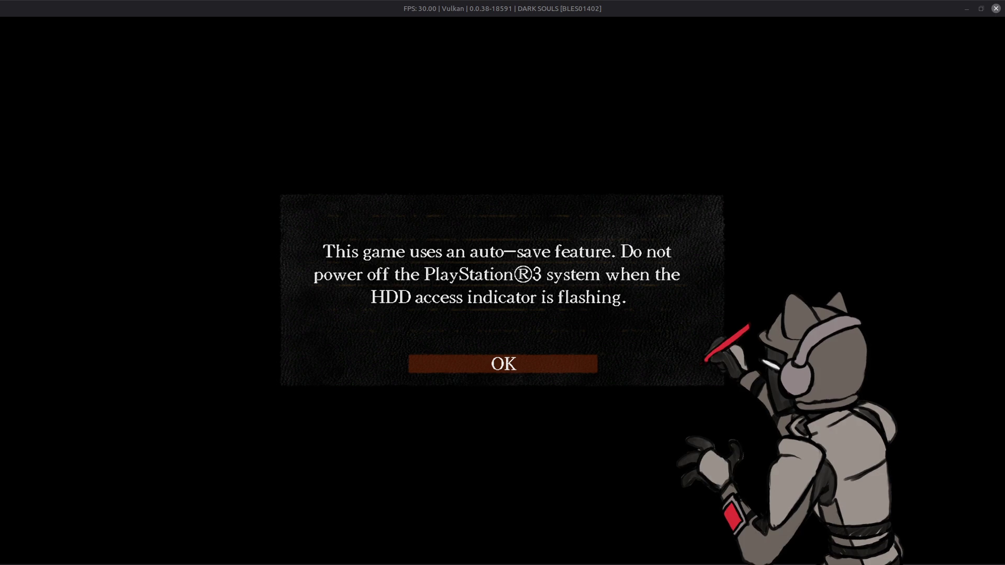
- Accept the auto-save, network sign-in and offline notices, load the save, and window the game
key("Return")
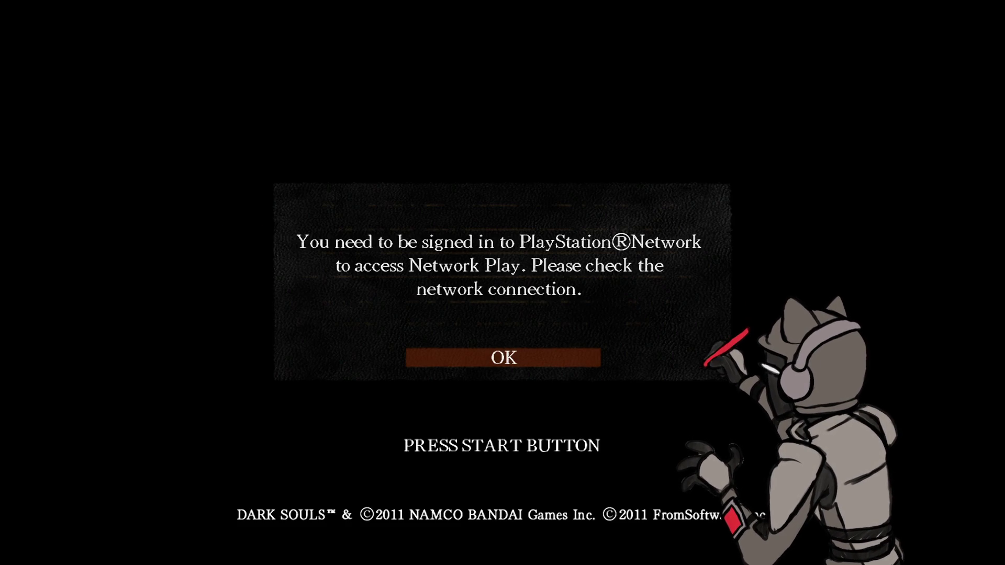
key("Return")
key("Return")
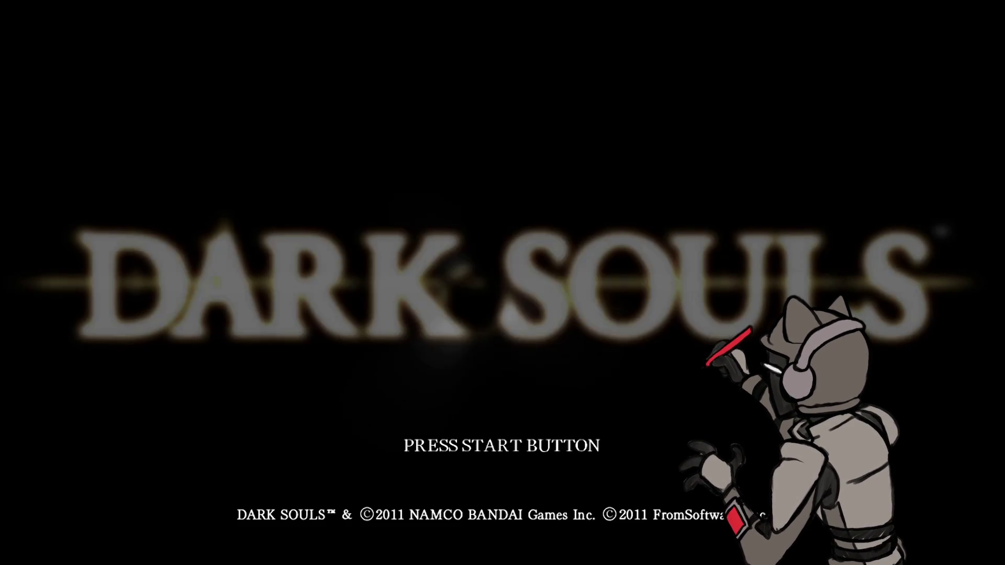
key("Return")
key("Return")
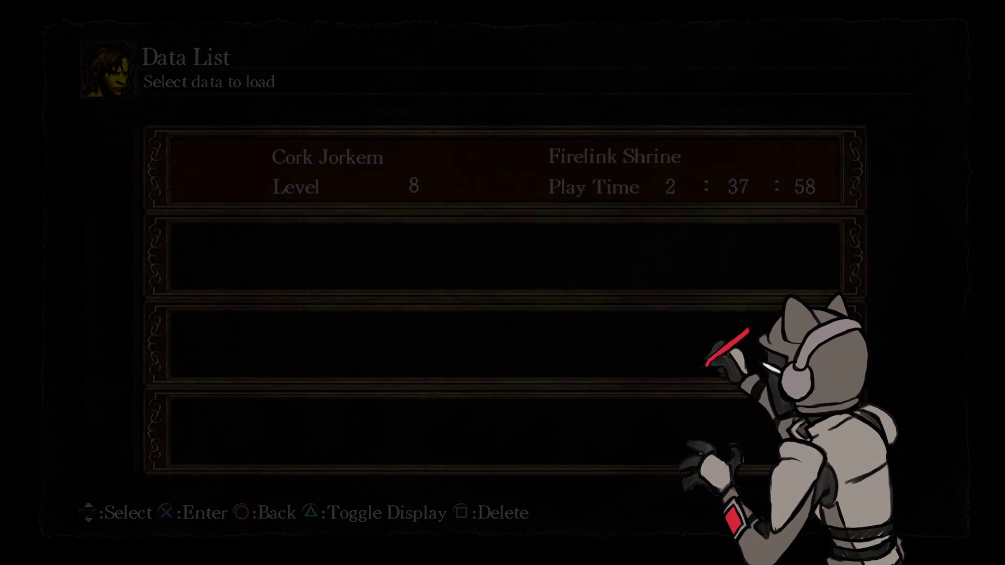
key("Return")
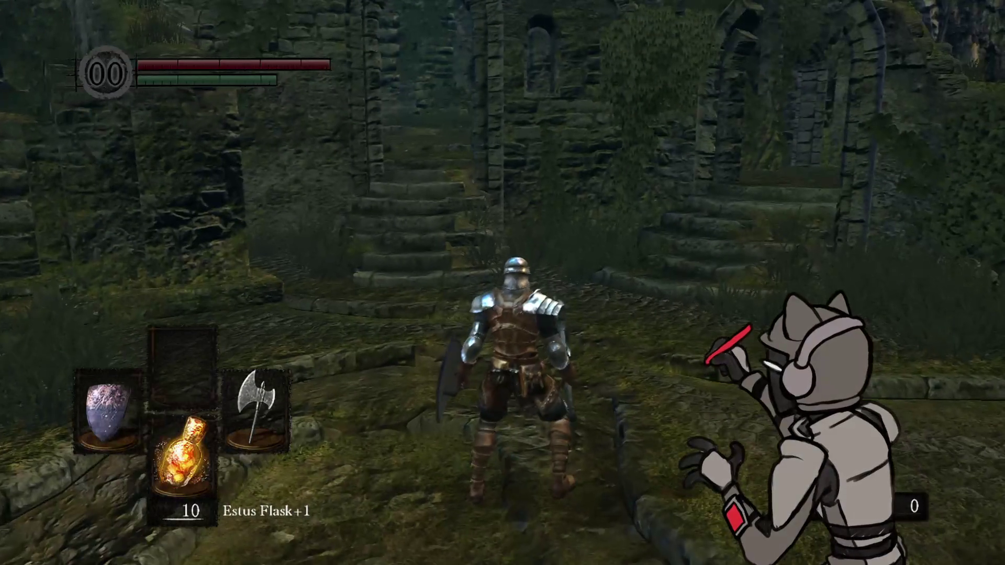
double_click(521, 273)
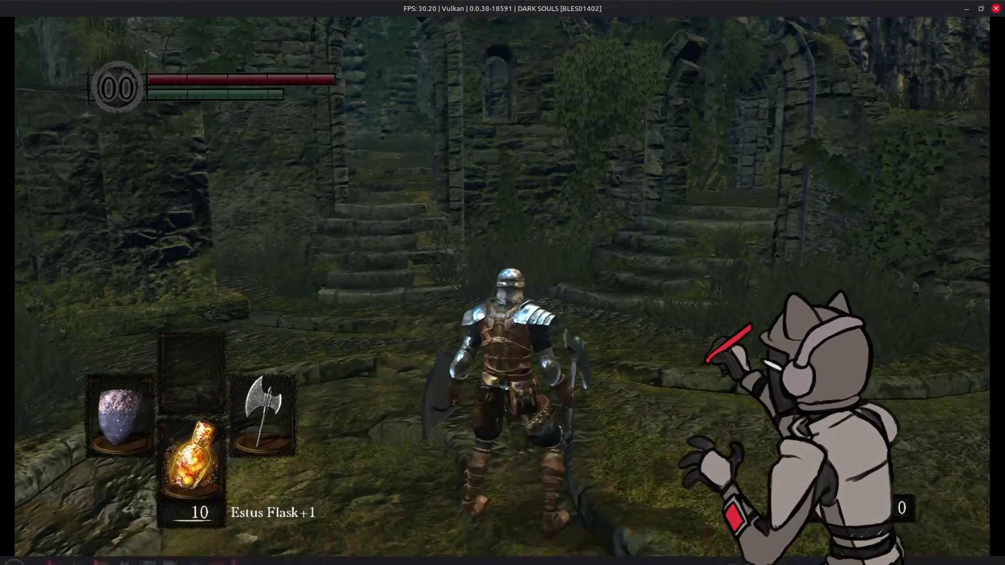
- Quit Dark Souls to its title screen through the in-game System menu's Quit Game
mouse_move(235, 562)
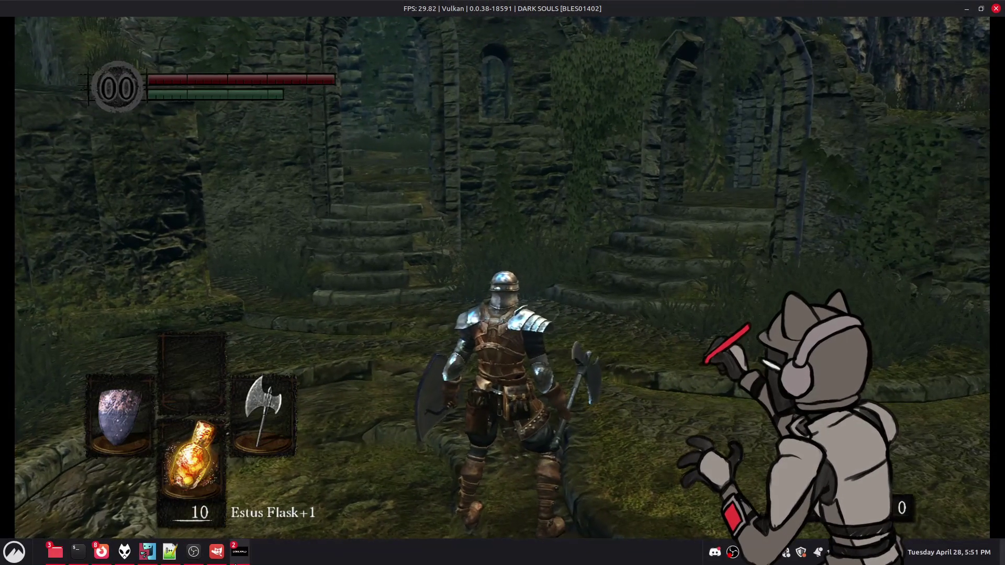
key("Return")
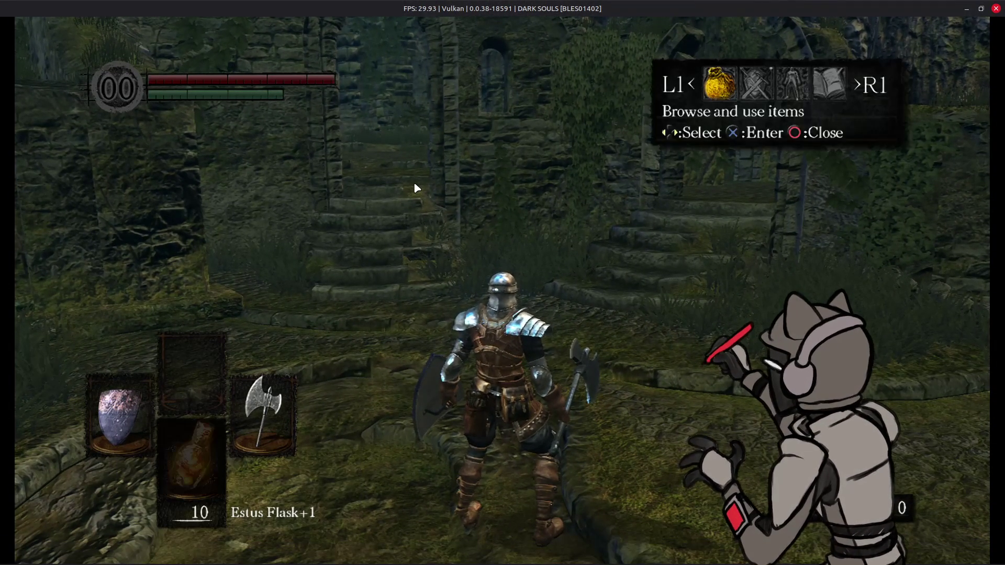
key("q")
key("x")
key("Down")
key("Down")
key("x")
key("Left")
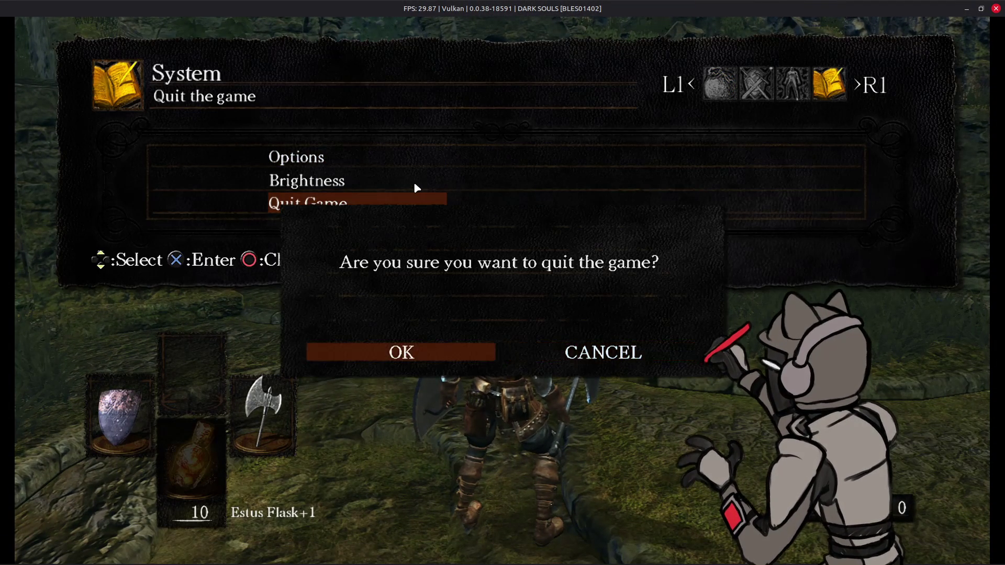
key("x")
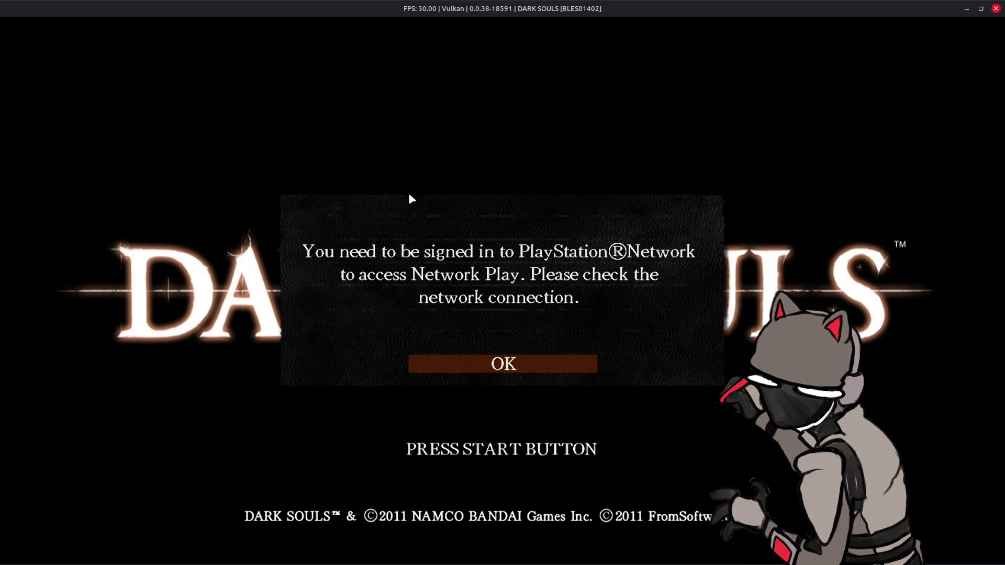
key("alt+Tab")
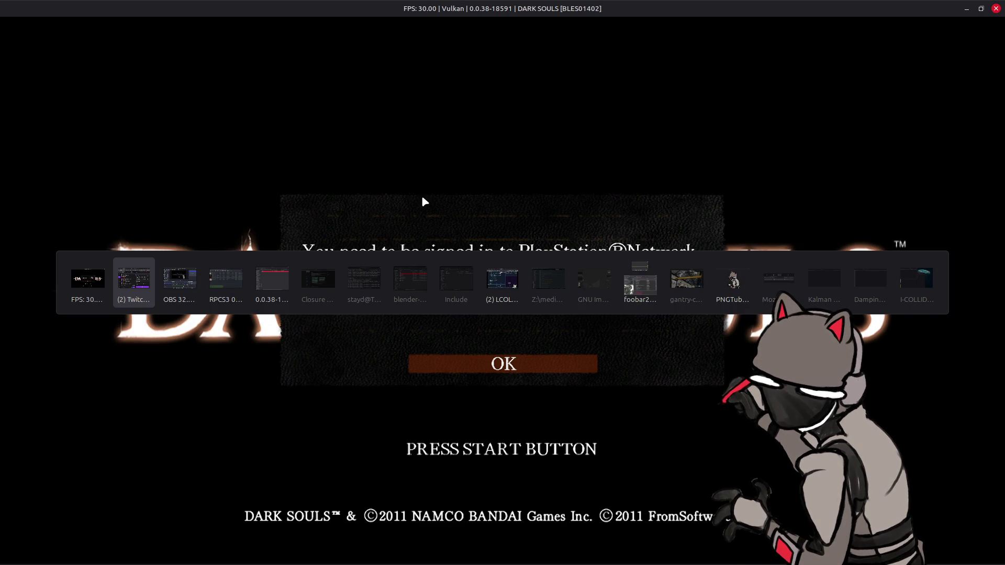
- In Dark Souls' custom configuration, set Sleep Timers Accuracy to All Timers
key("Tab")
key("Tab")
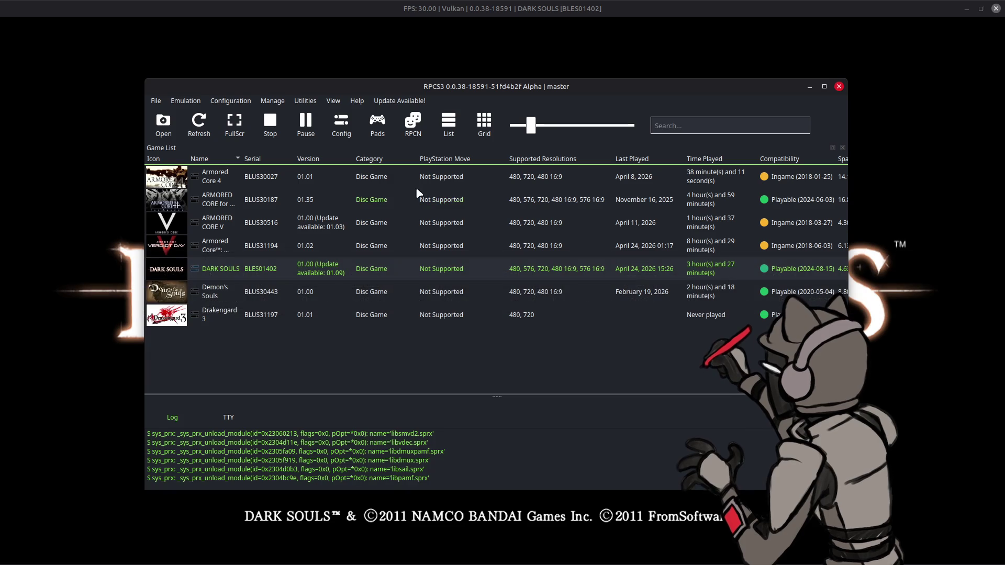
left_click(341, 123)
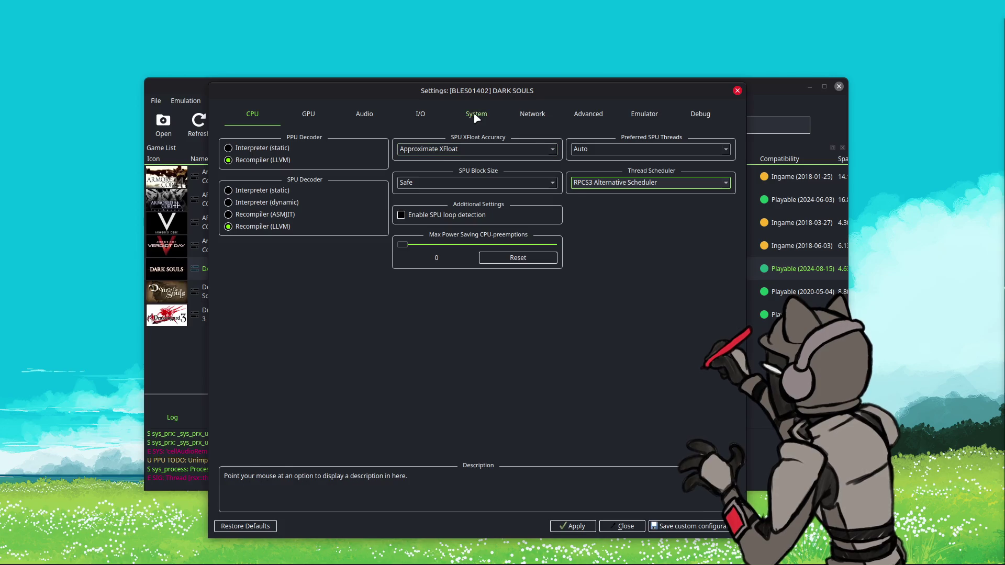
left_click(589, 113)
left_click(339, 314)
left_click(314, 336)
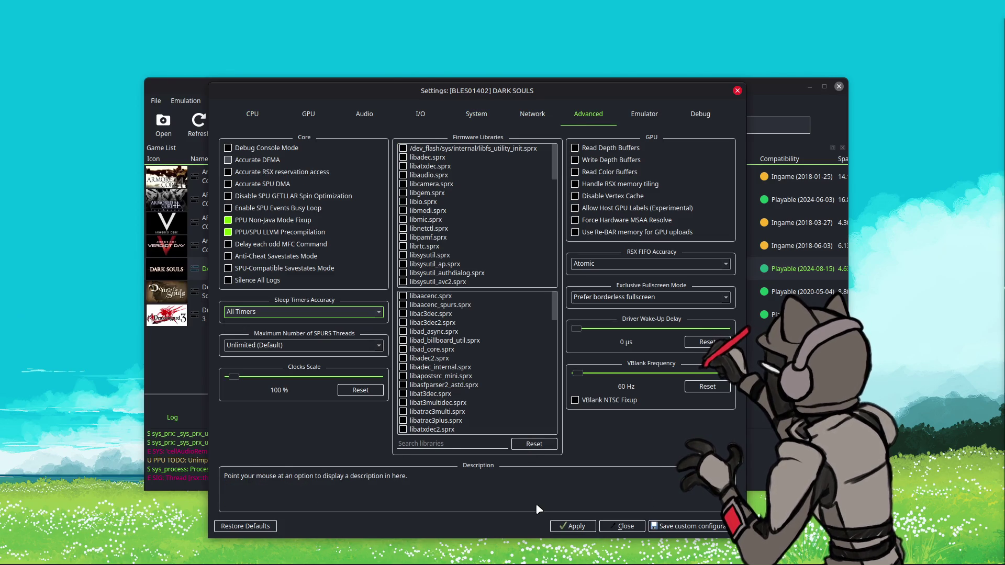
- Save the custom configuration and boot Dark Souls with it
left_click(636, 116)
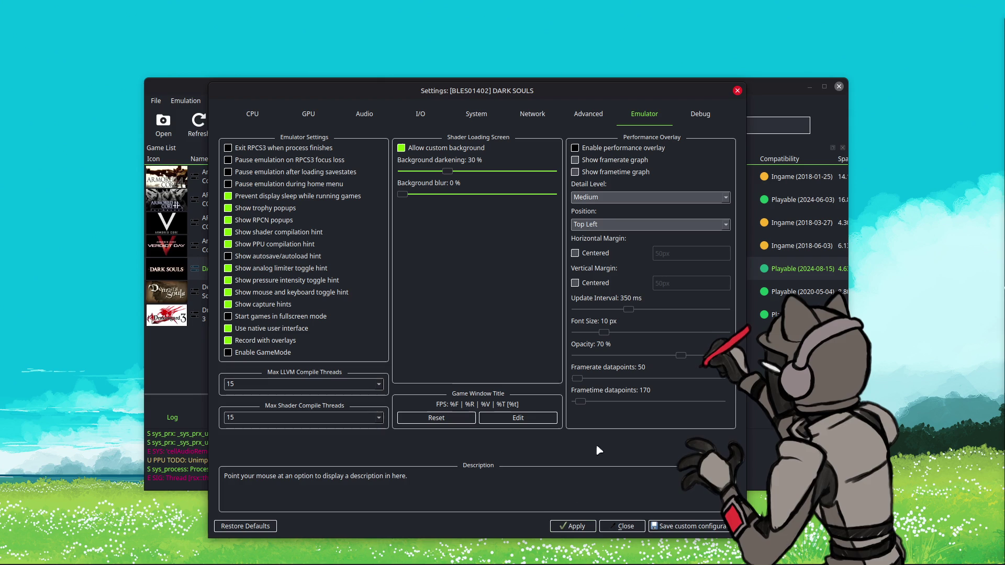
left_click(681, 526)
right_click(327, 268)
left_click(382, 272)
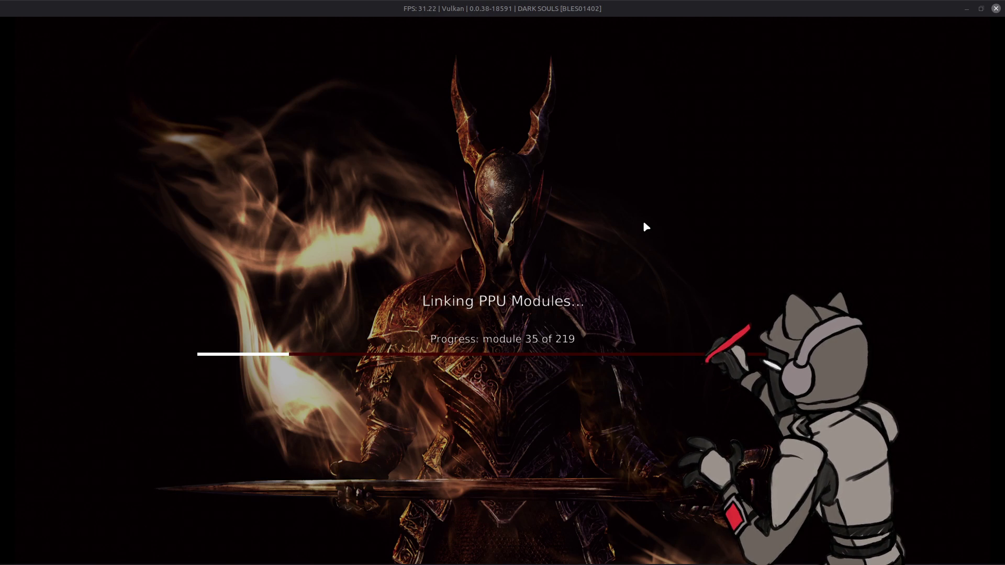
- Put the relaunching game into fullscreen with Alt+Enter and accept the auto-save notice
key("alt+Return")
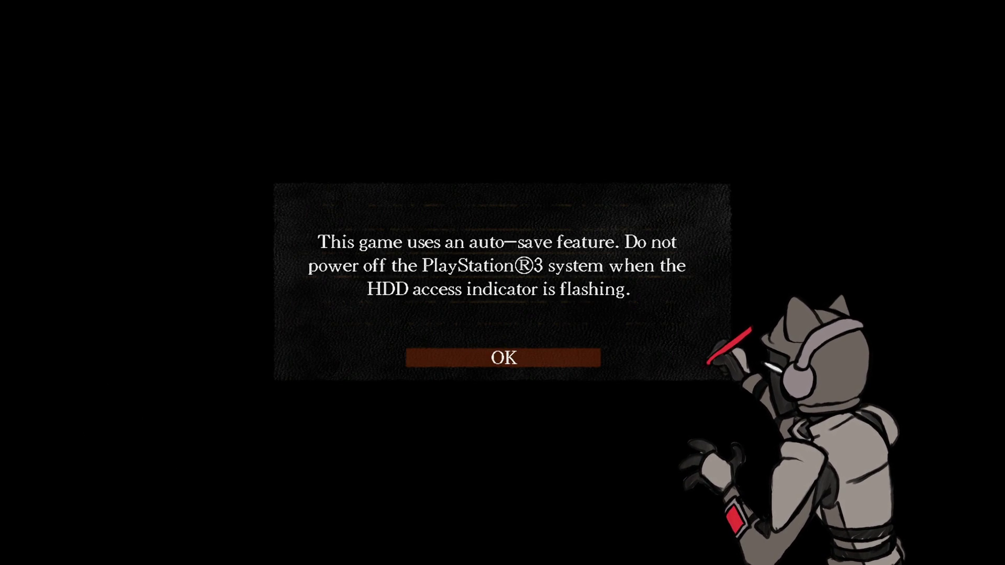
key("Return")
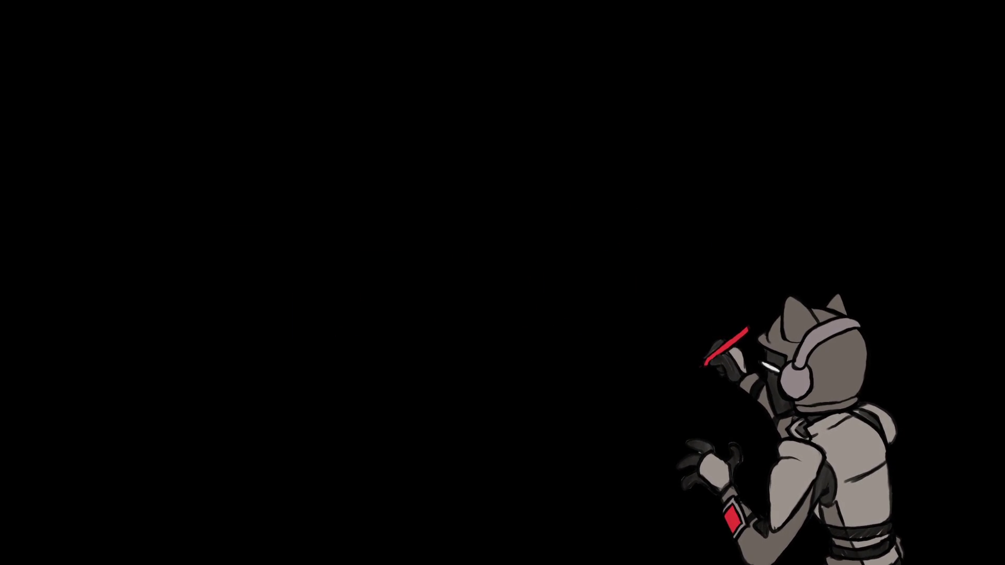
- Return to the game window, accept Offline Mode, and choose Load Game
key("alt+Tab")
key("alt+Tab")
key("alt+Tab")
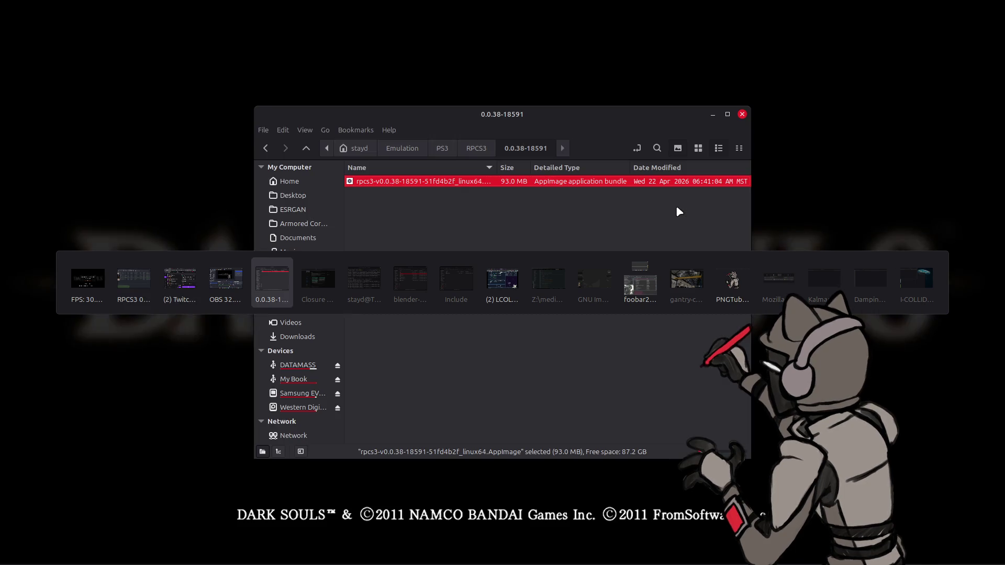
key("alt+Tab")
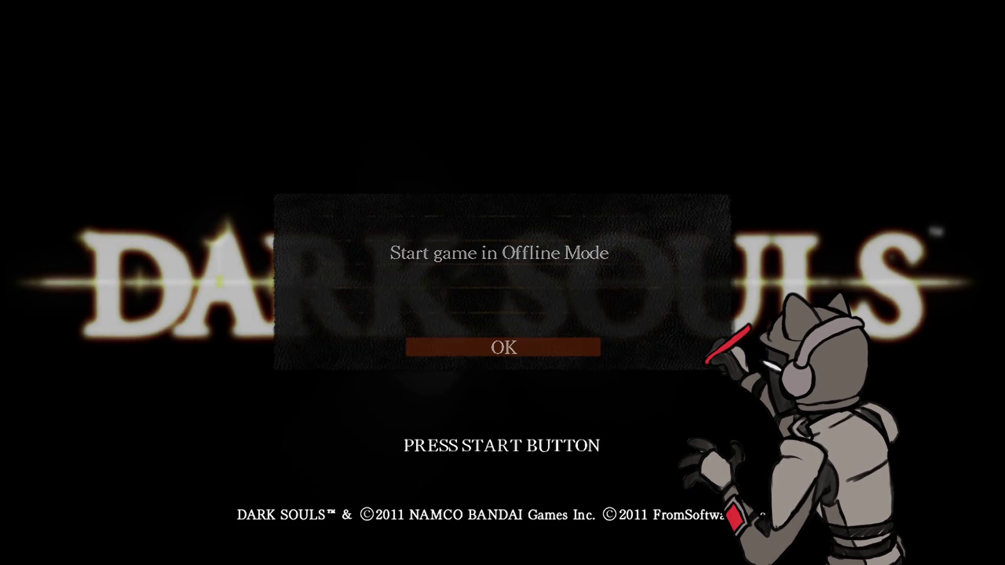
key("Return")
key("Return")
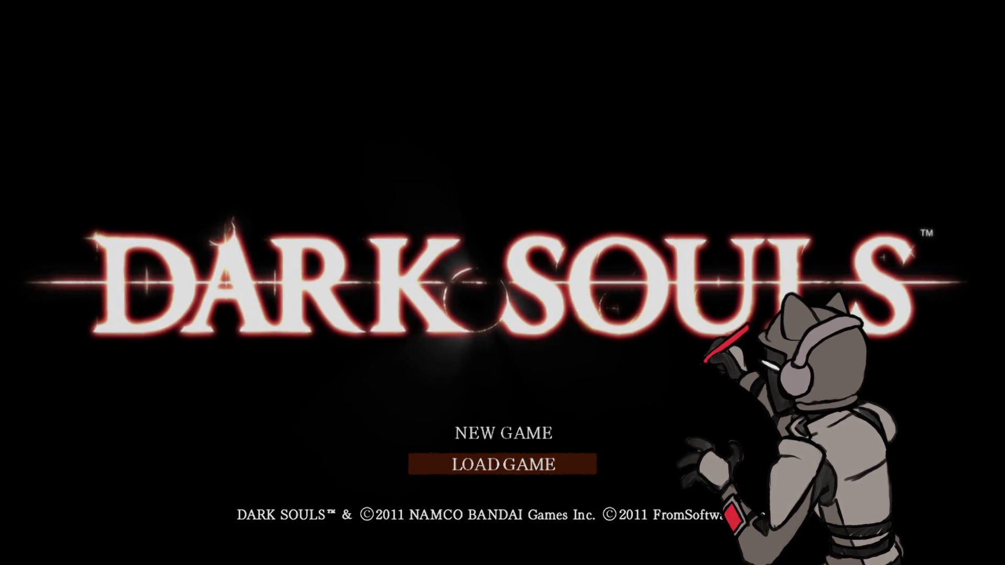
key("Return")
key("Return")
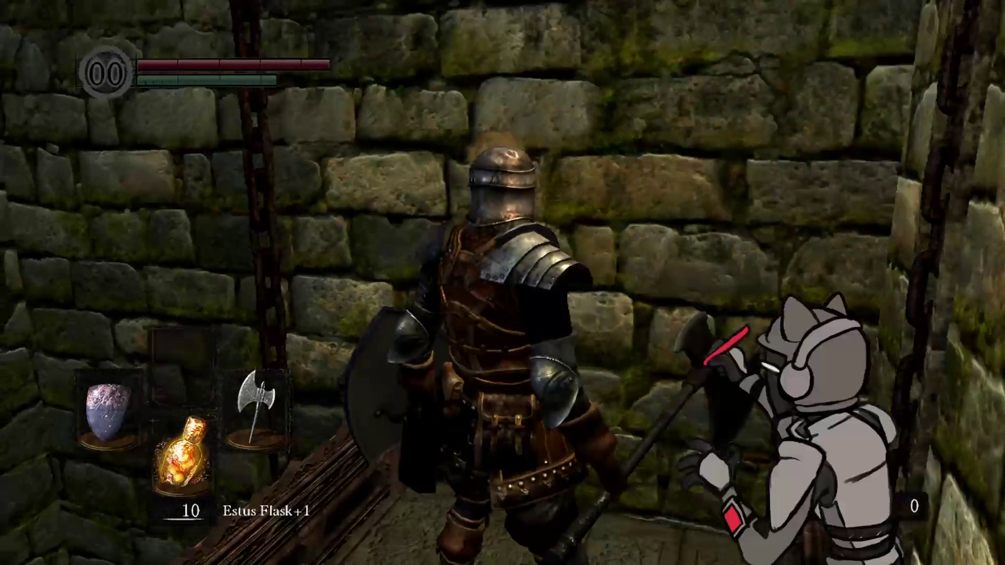
- View the in-game Options screen and back out to gameplay
key("Escape")
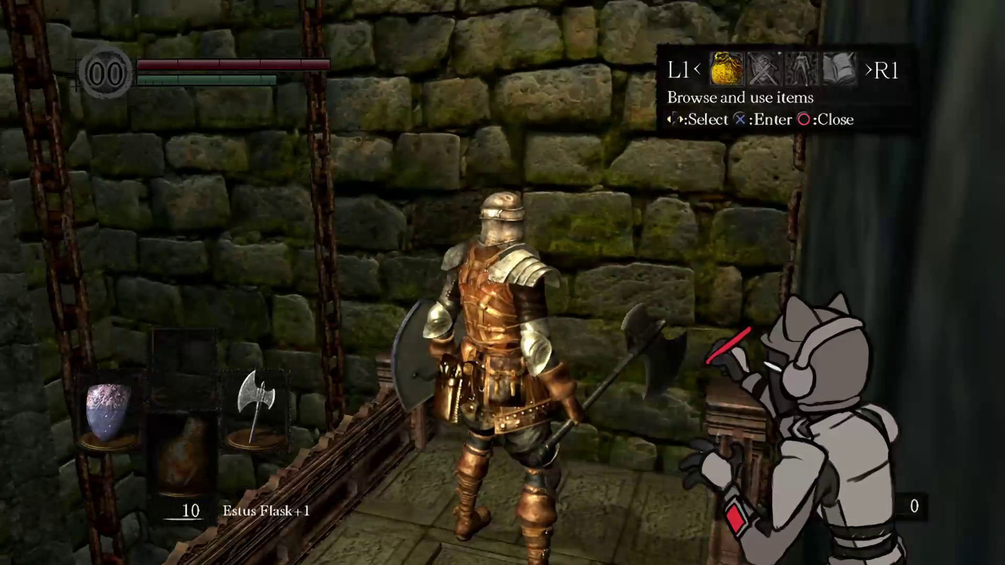
key("Return")
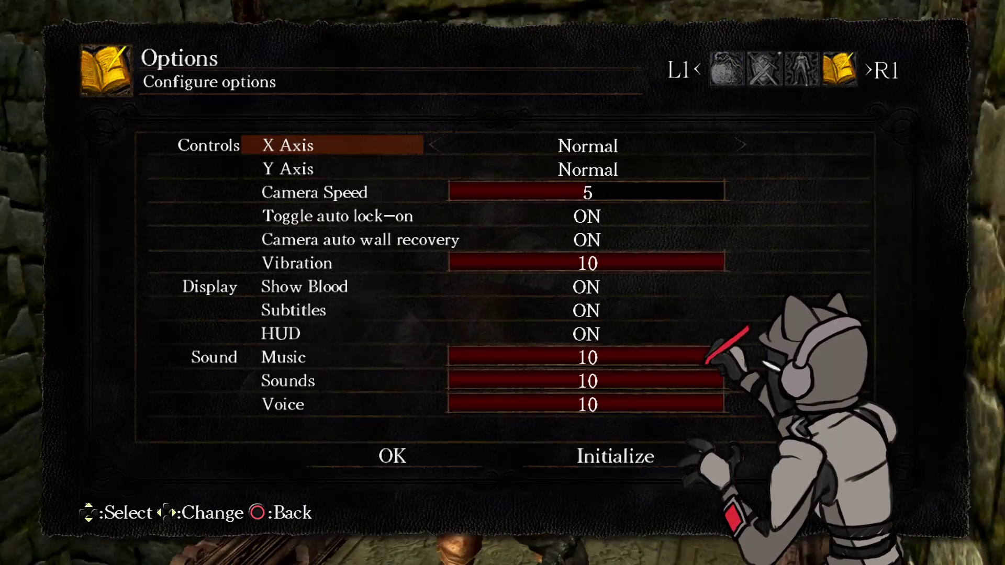
key("Escape")
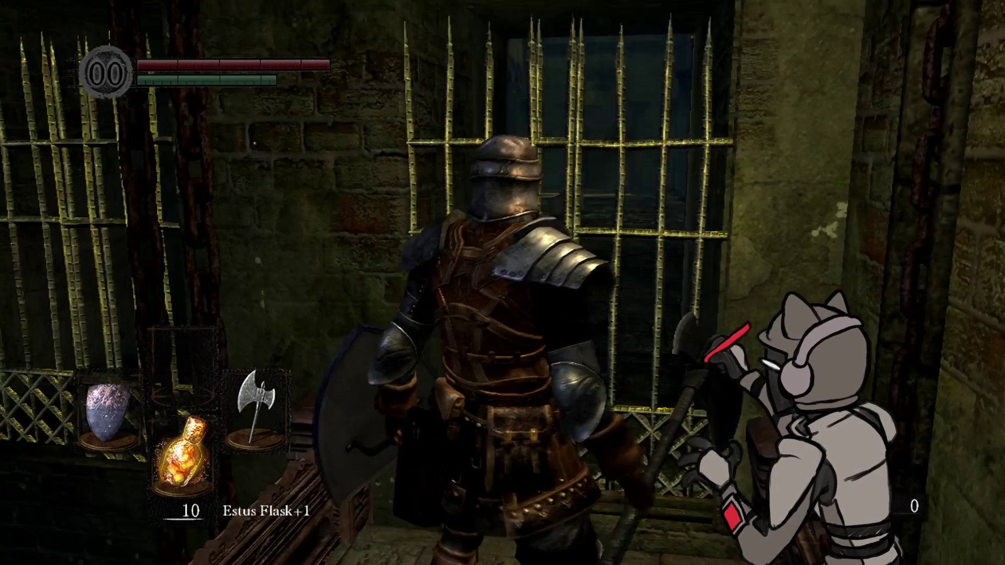
- Leave the elevator and run through the Undead Parish hall up the stairwell
key("w")
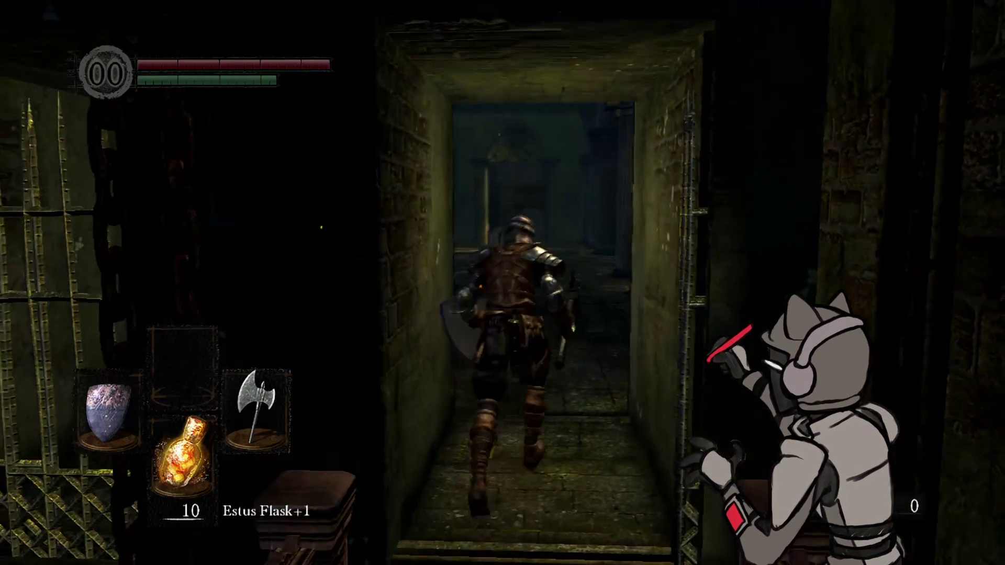
key("w")
key("a")
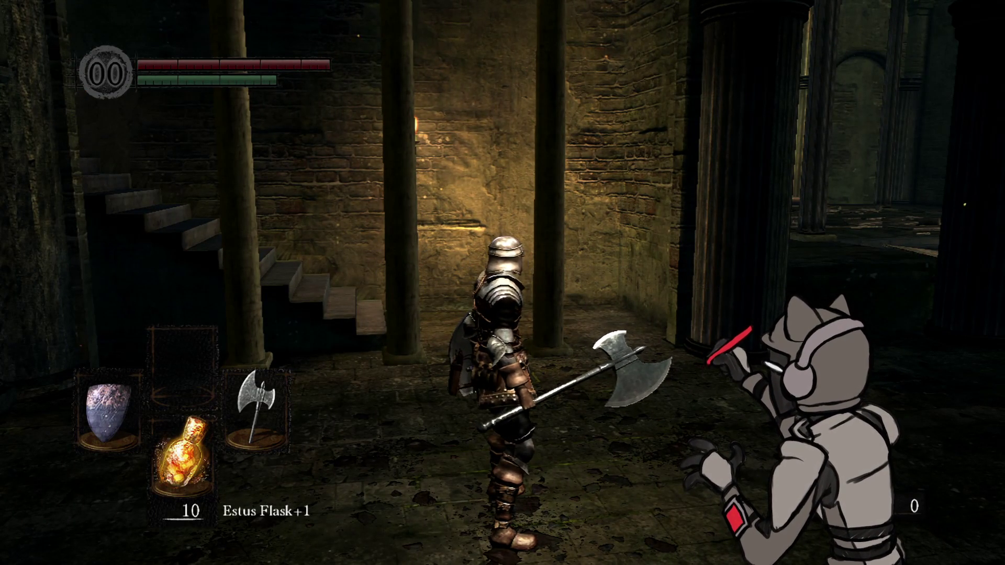
key("s")
key("w")
key("a")
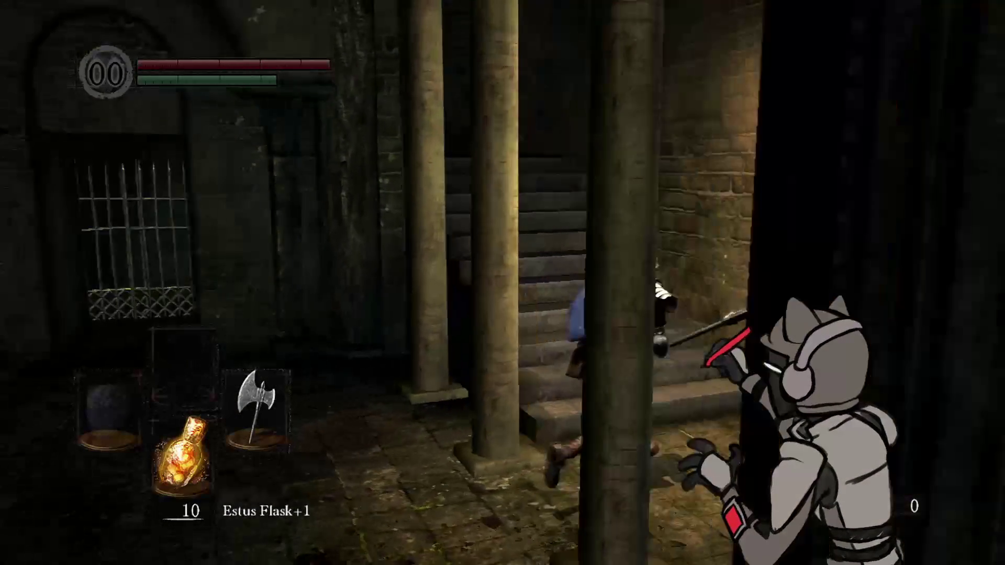
key("w")
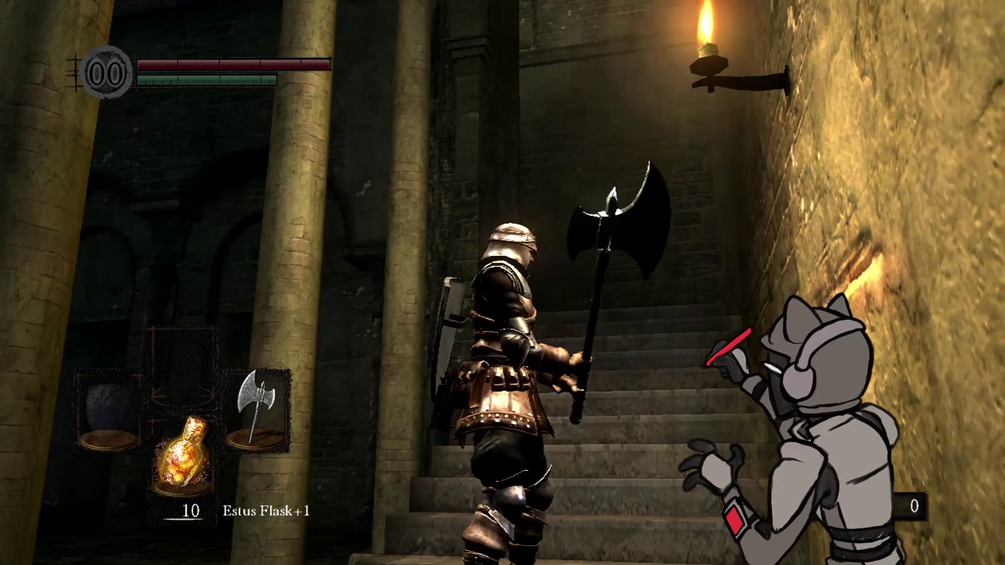
key("w")
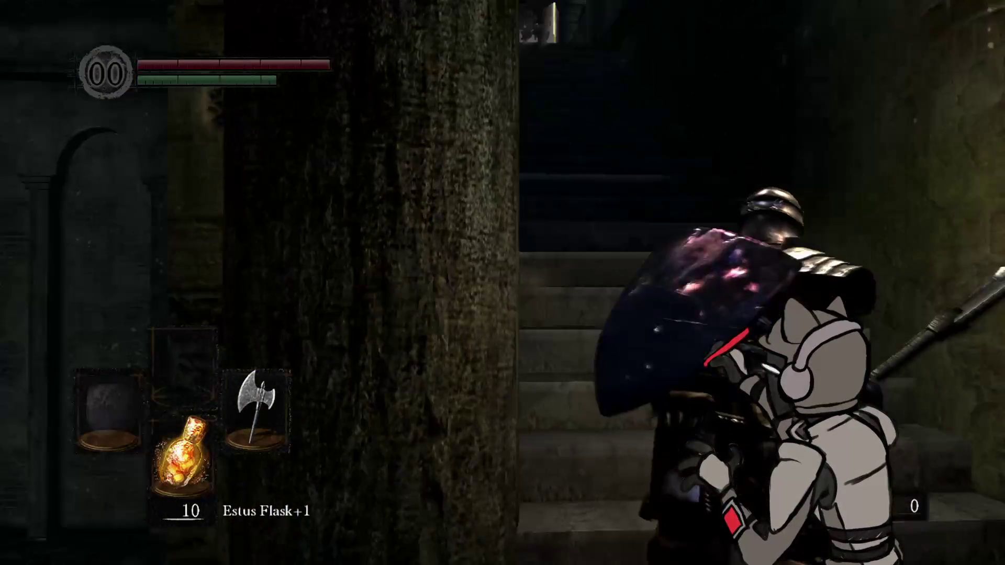
key("w")
key("w")
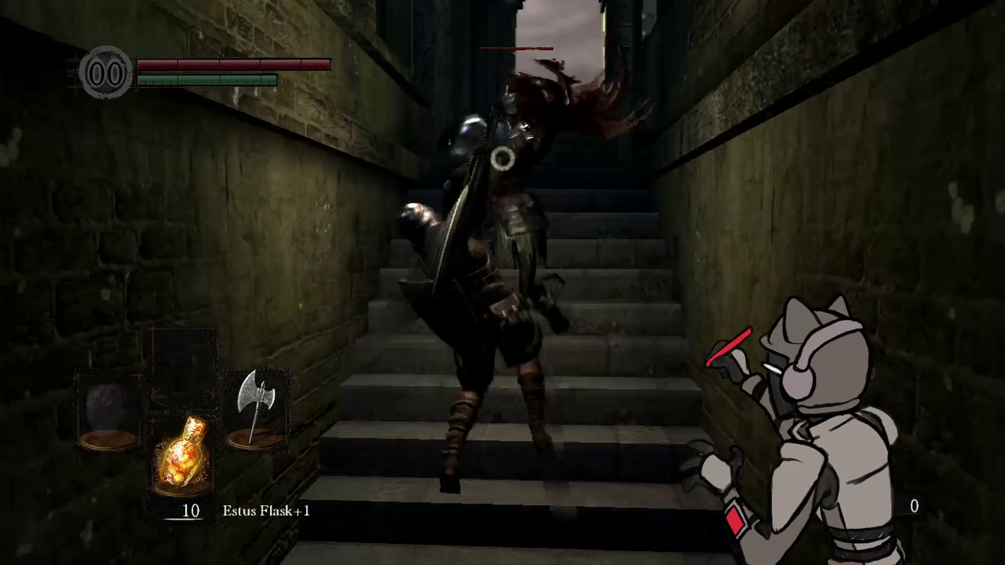
- Fight the armoured knight on the stairs, then climb toward the archway
key("h")
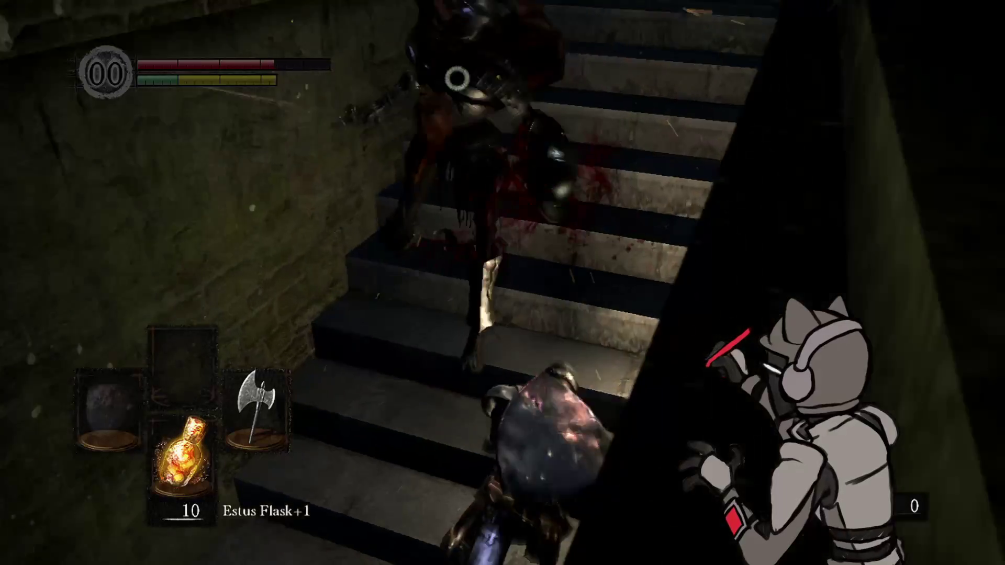
key("h")
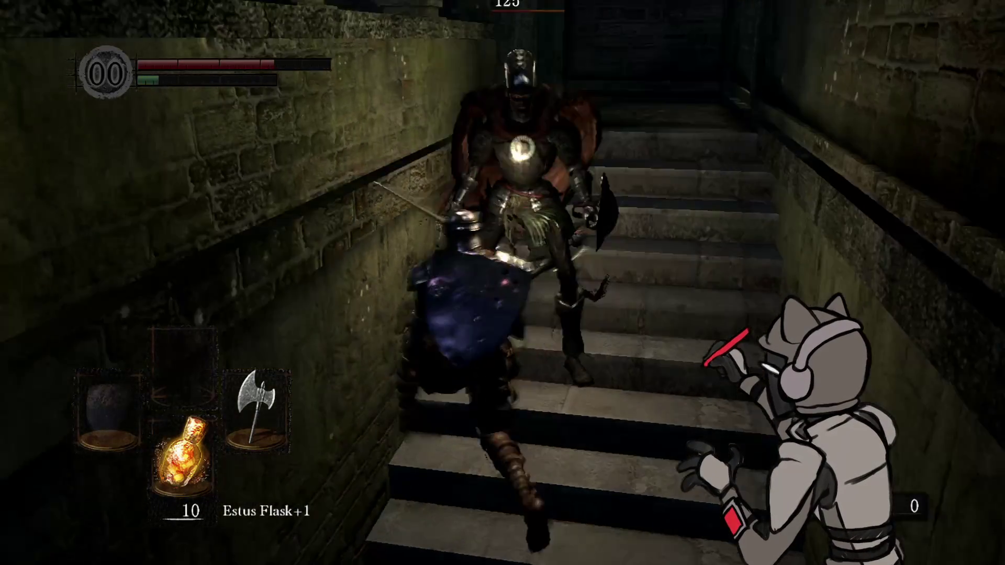
key("h")
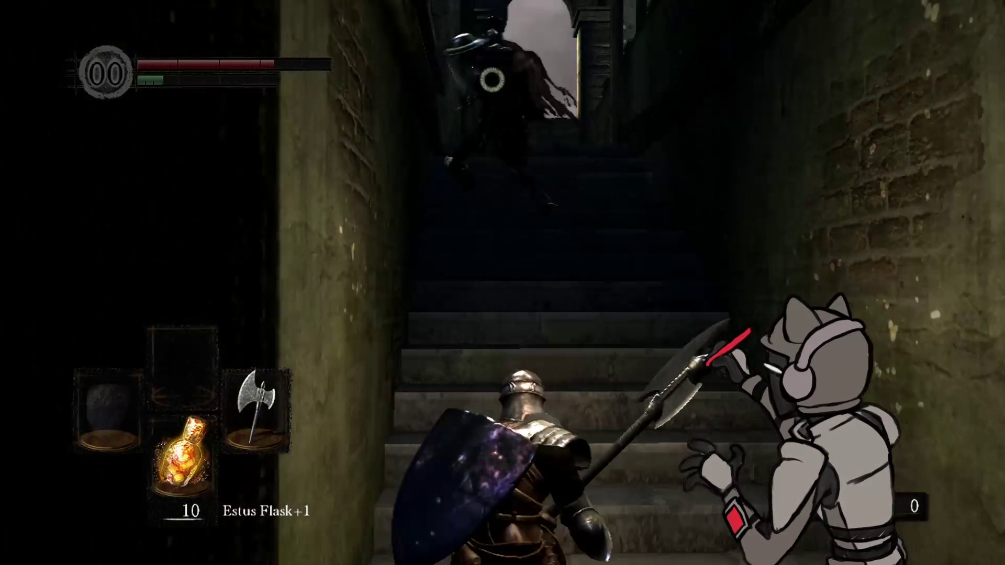
key("w")
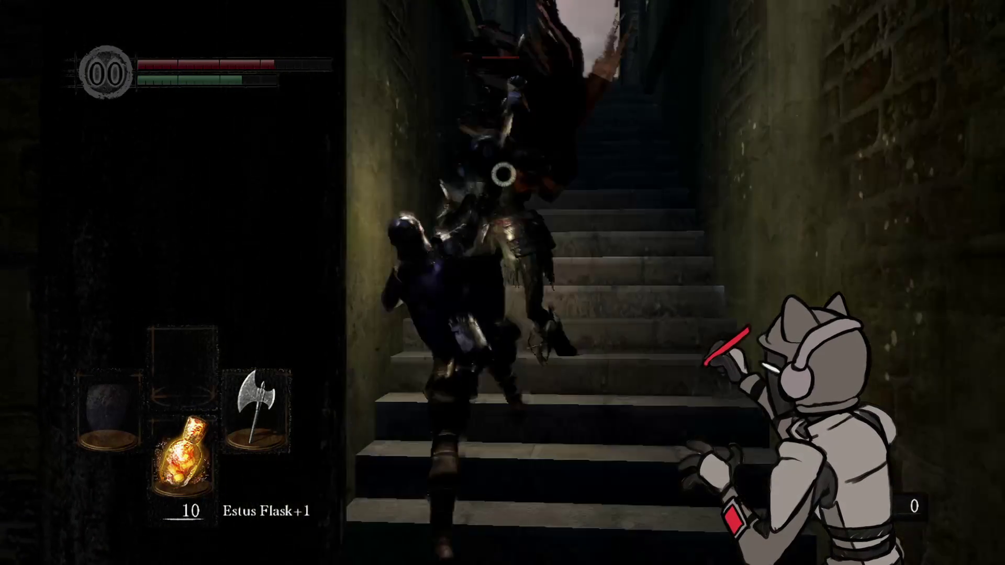
key("space")
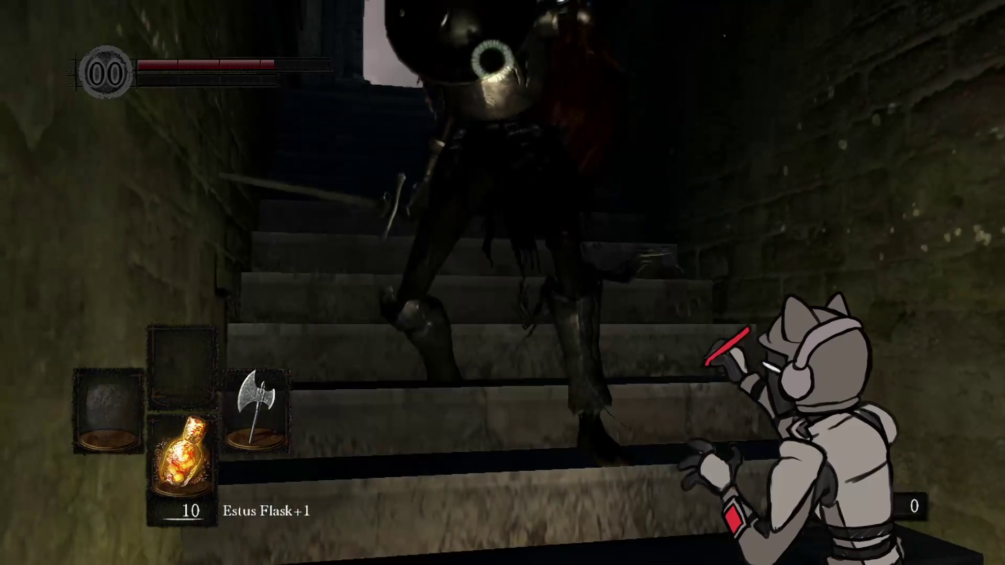
key("s")
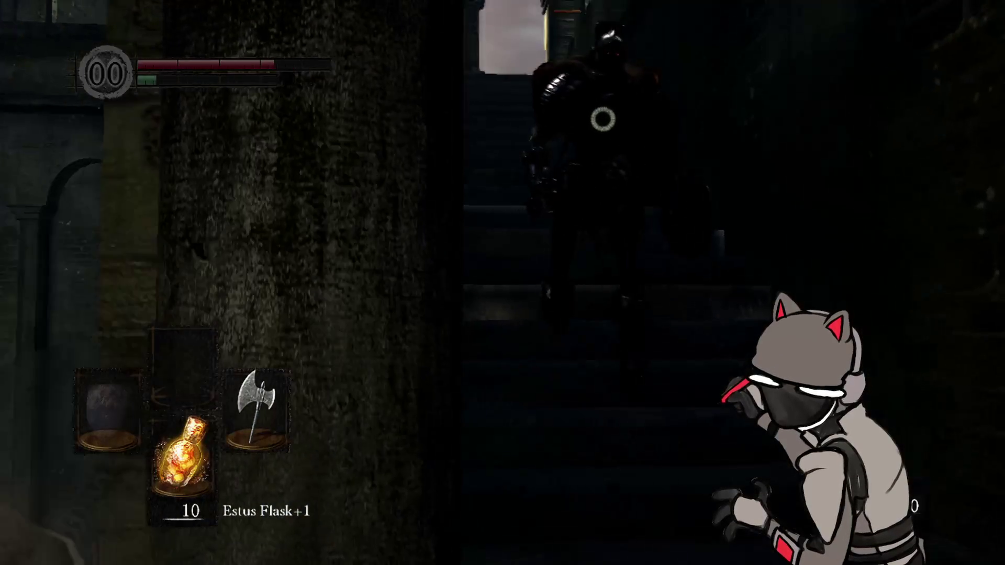
key("h")
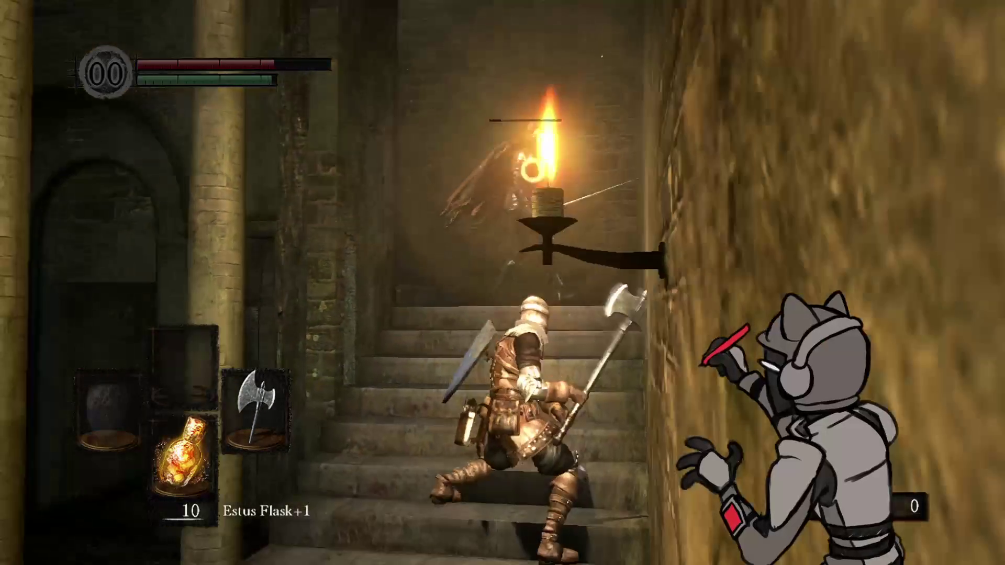
key("h")
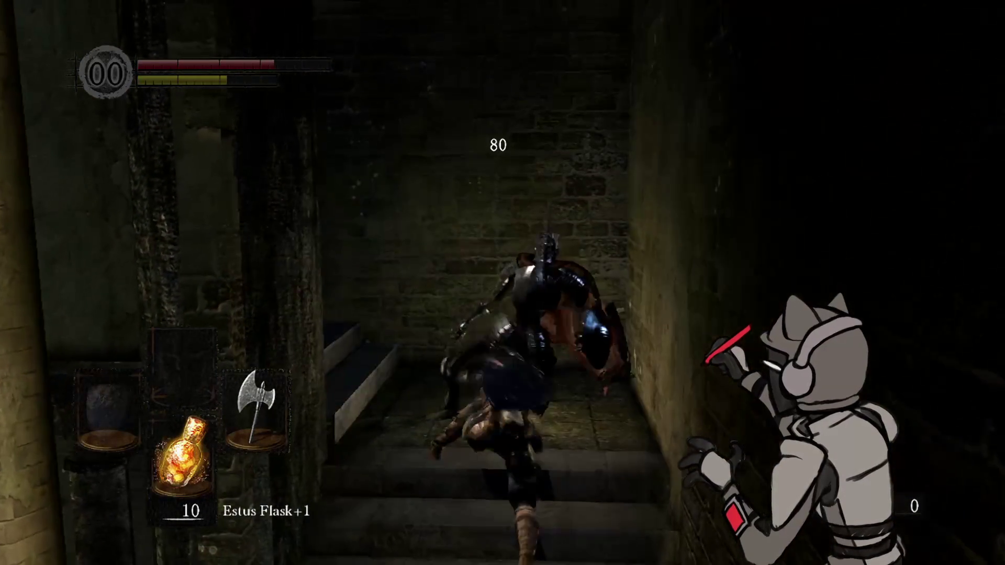
key("w")
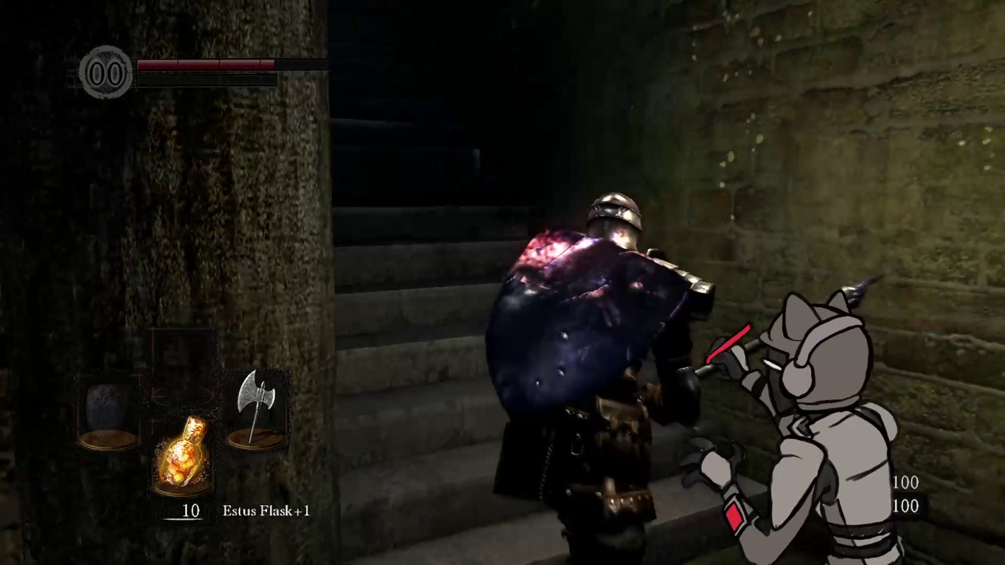
key("w")
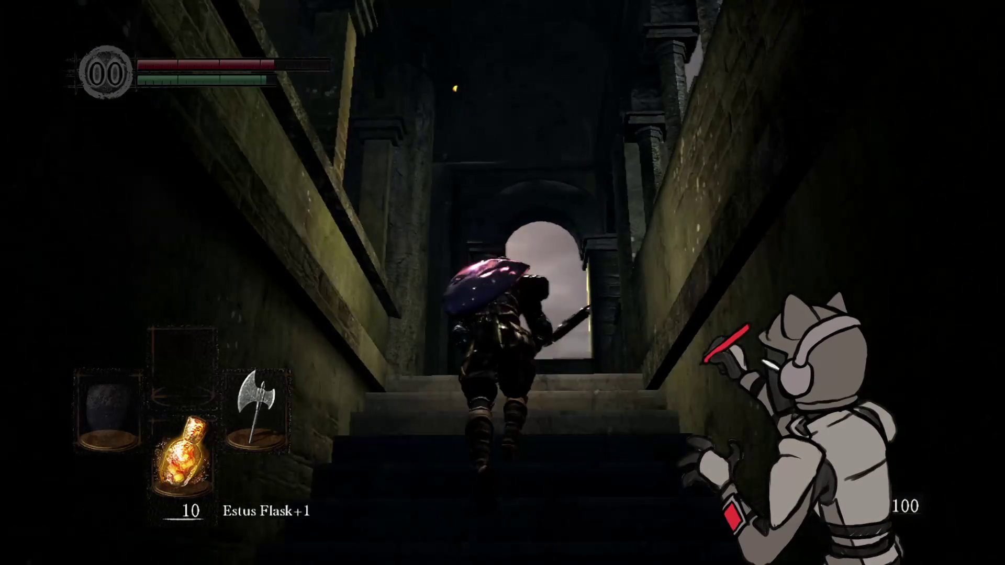
key("w")
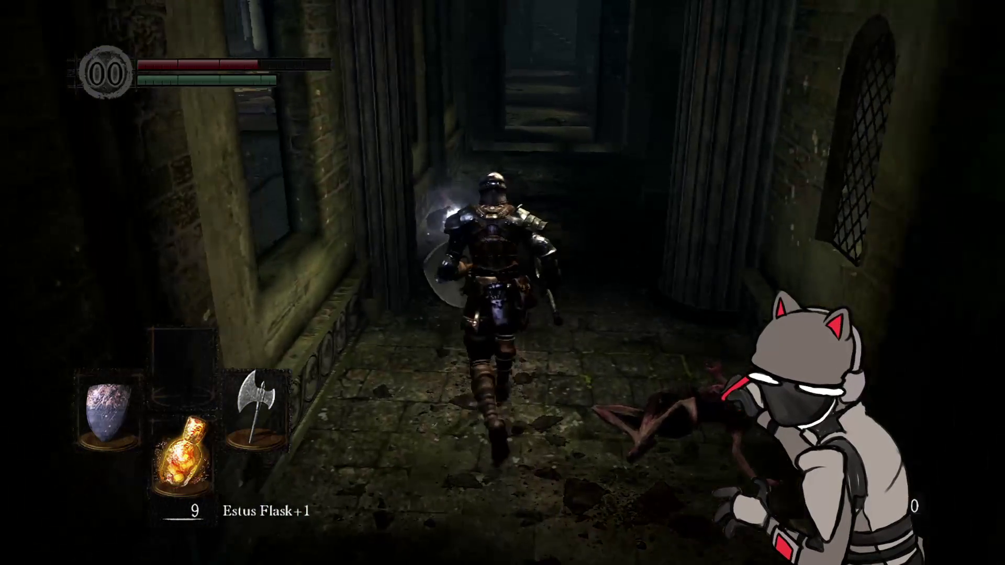
- Take the Broken Straight Sword from the glowing corpse and run on into the chapel
key("e")
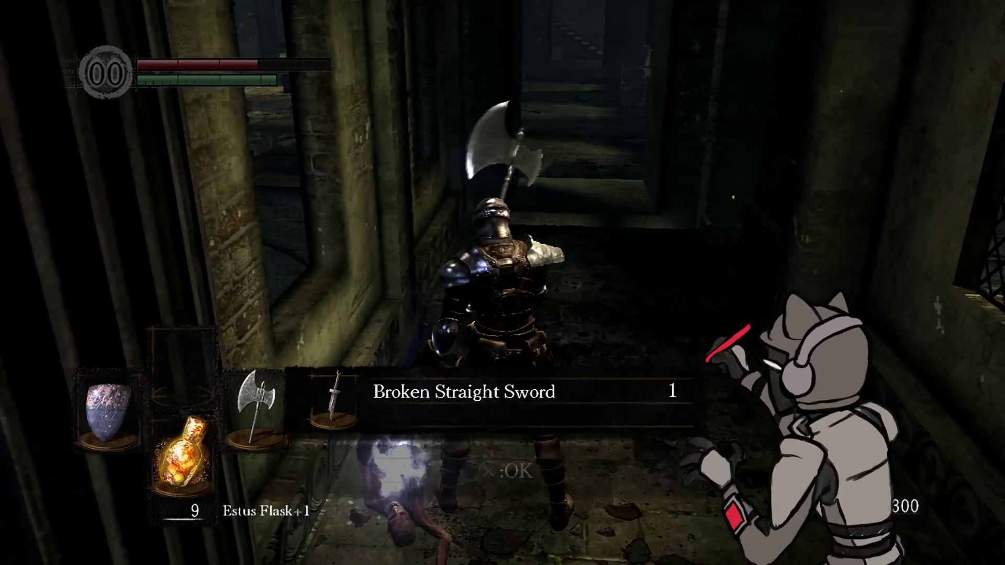
key("w")
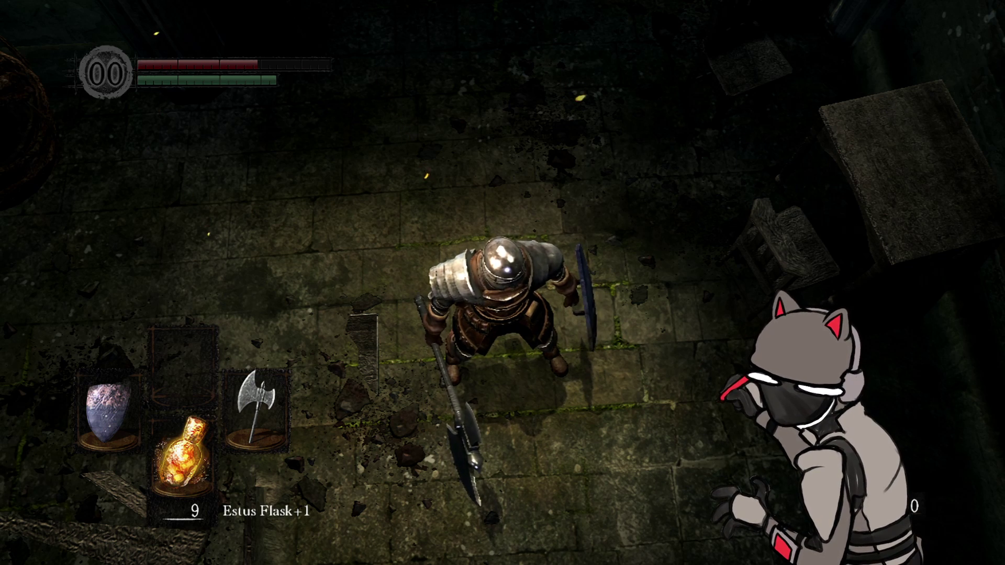
- Walk down the chapel aisle, up the stone staircase, and climb the first ladder
key("w")
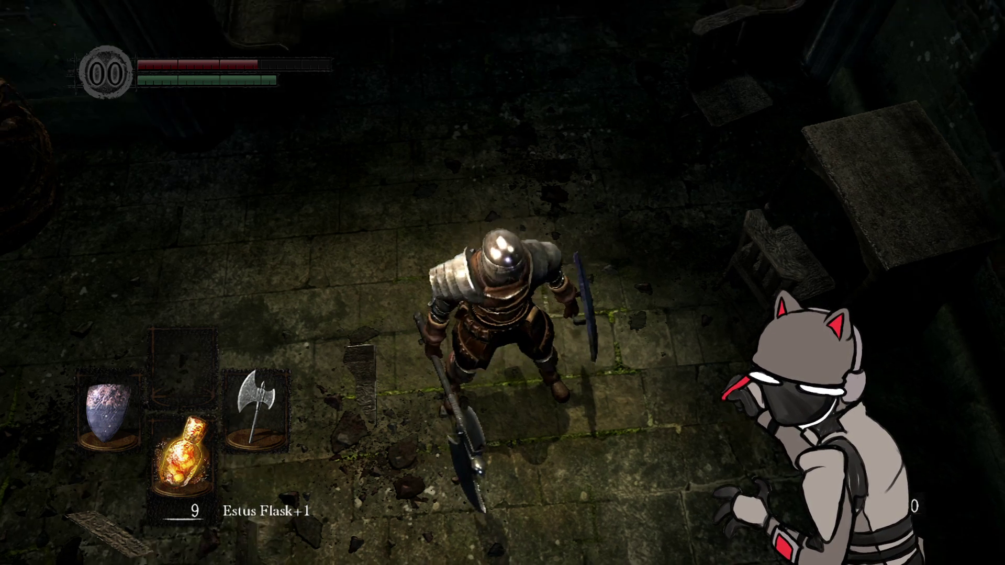
key("w")
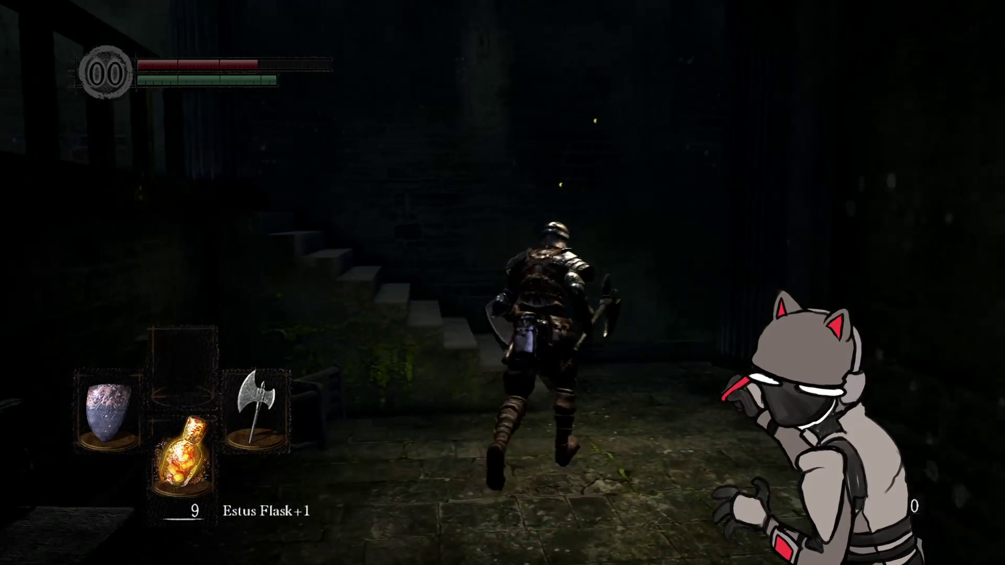
key("a")
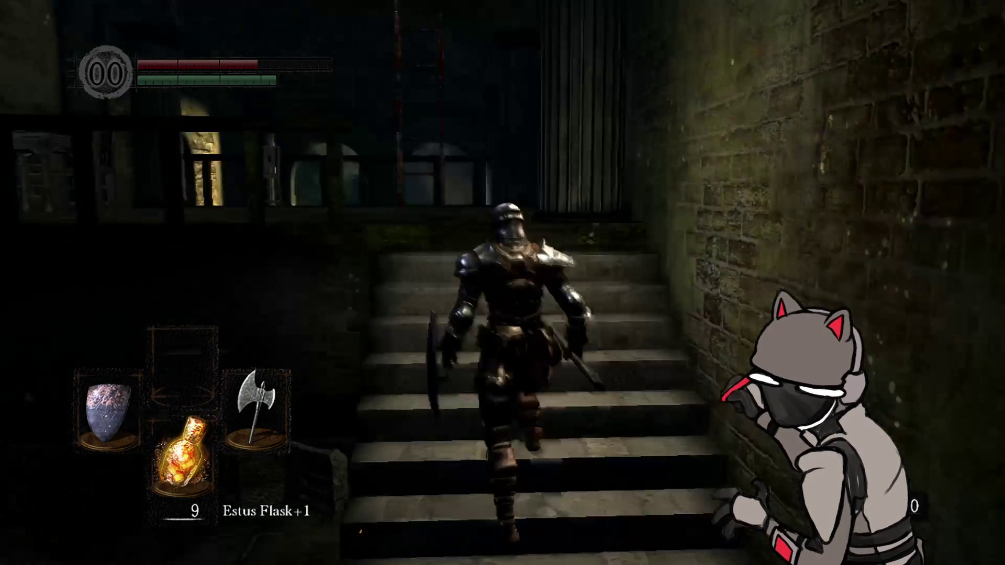
key("w")
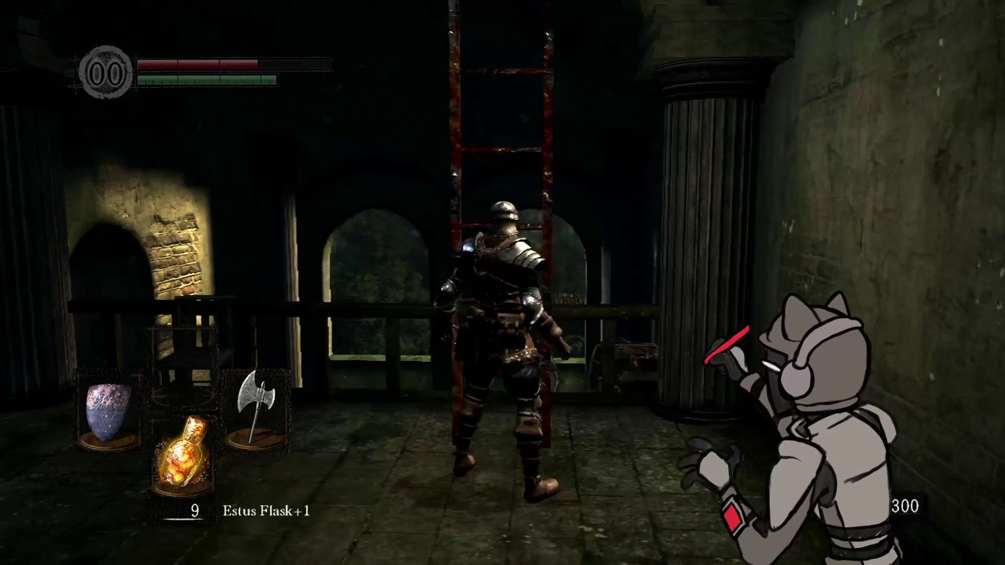
key("e")
key("w")
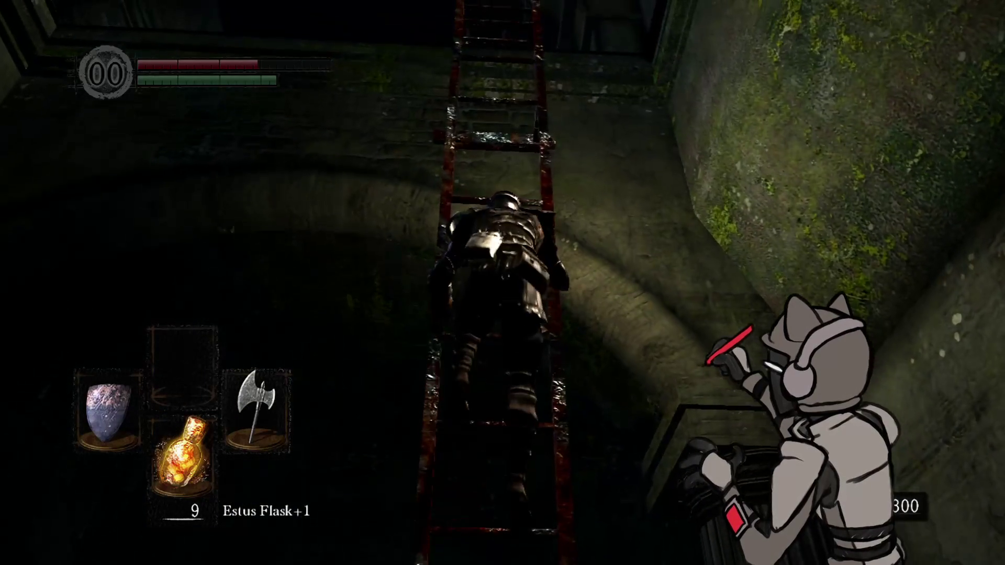
key("w")
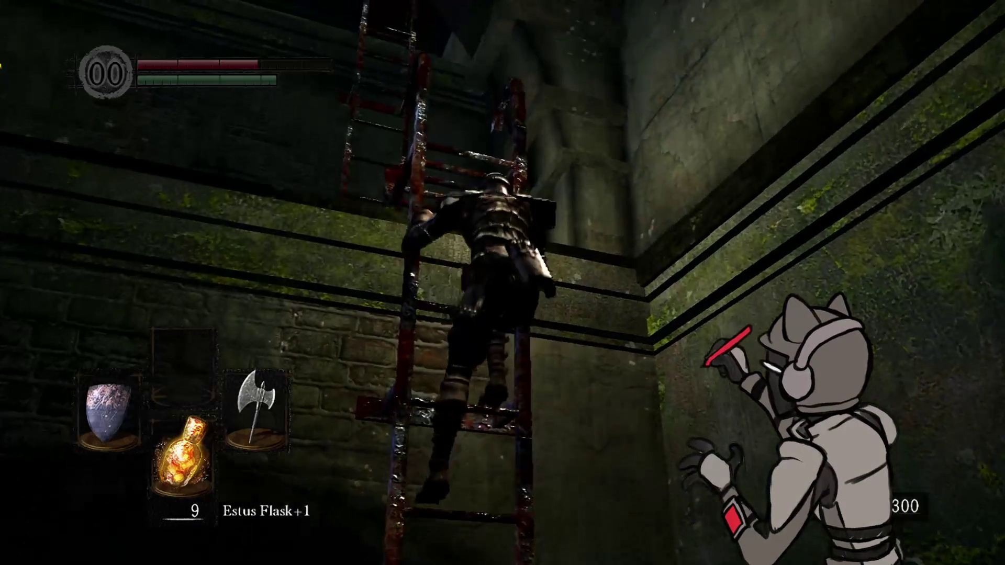
key("w")
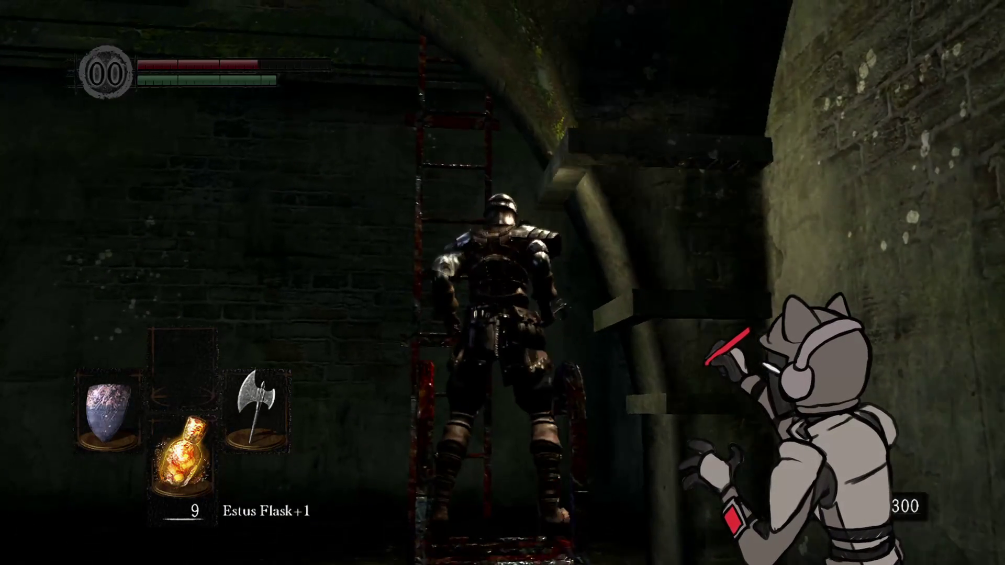
- Climb the second red ladder and head along the mossy ledge toward the bright archway
key("w")
key("e")
key("w")
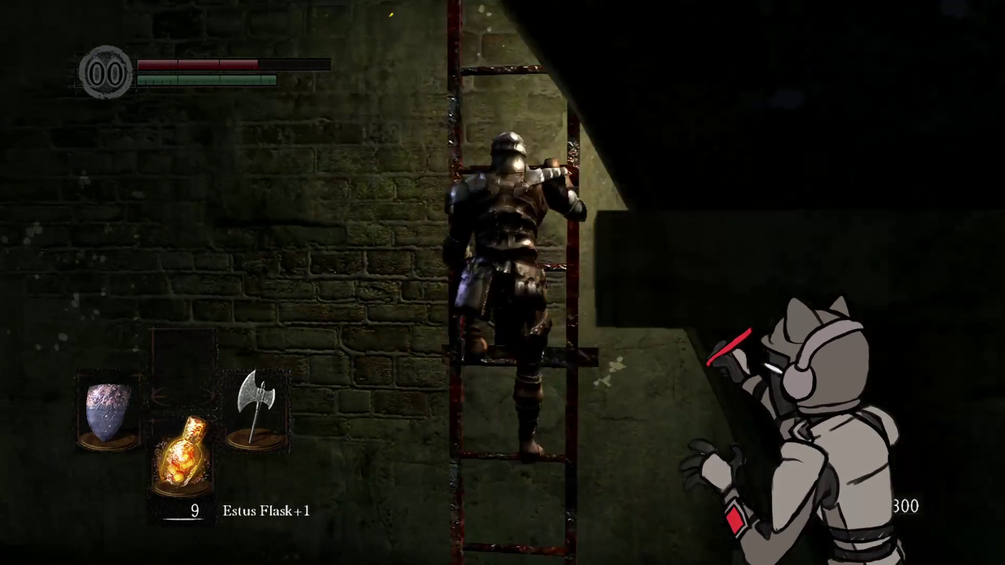
key("w")
key("w")
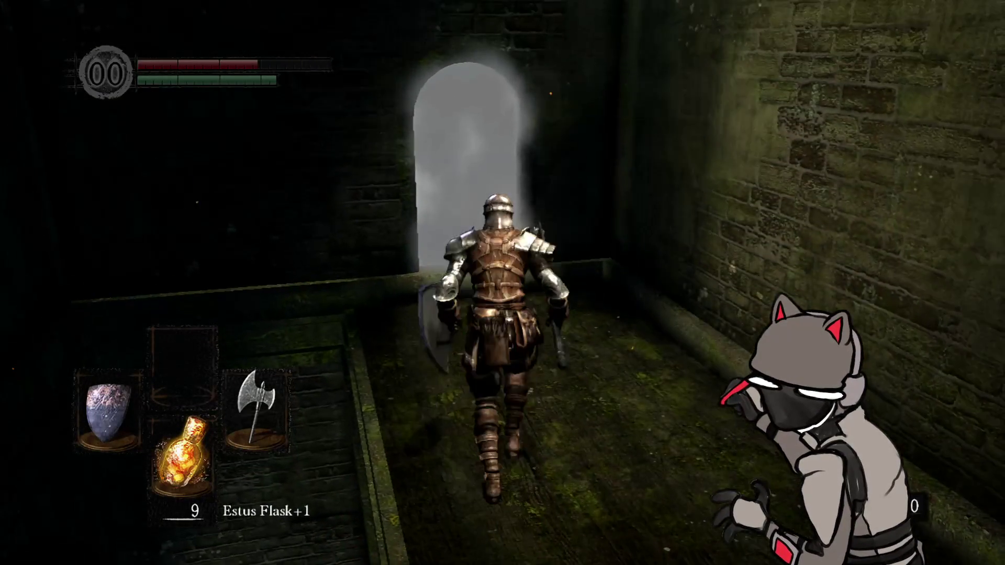
key("w")
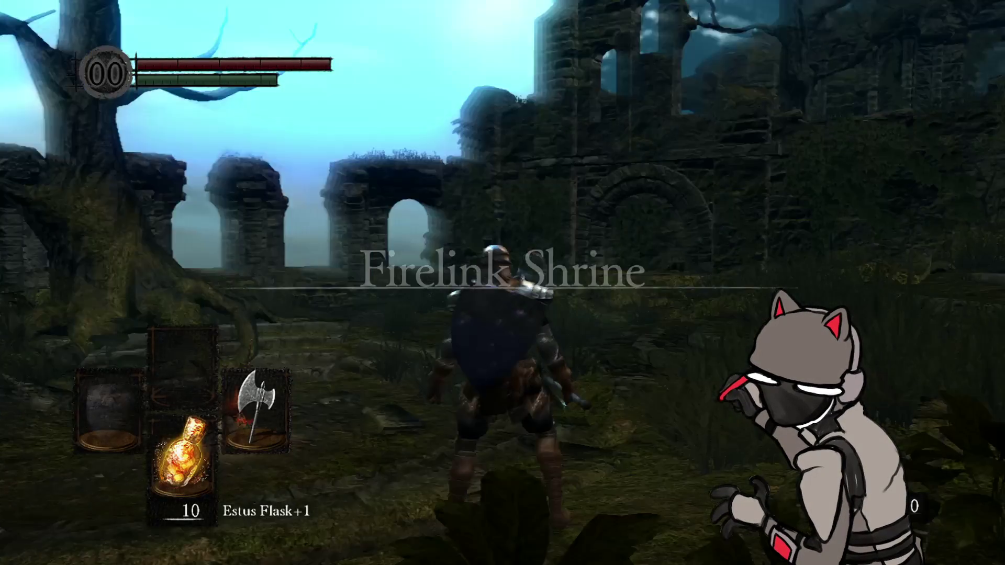
- Lower Music volume from 10 to 8 in System > Options, confirm with OK, and resume play
key("Escape")
key("Return")
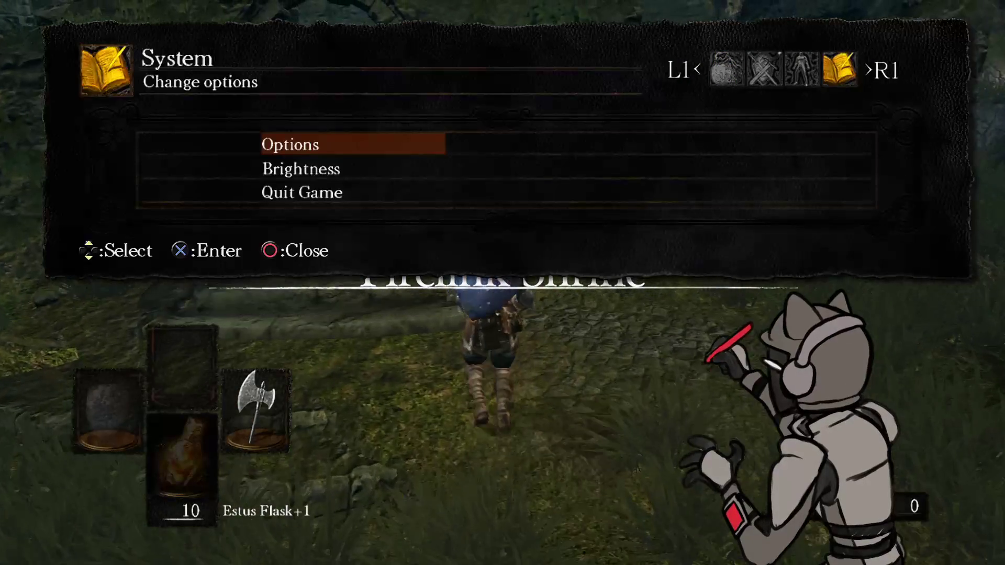
key("Return")
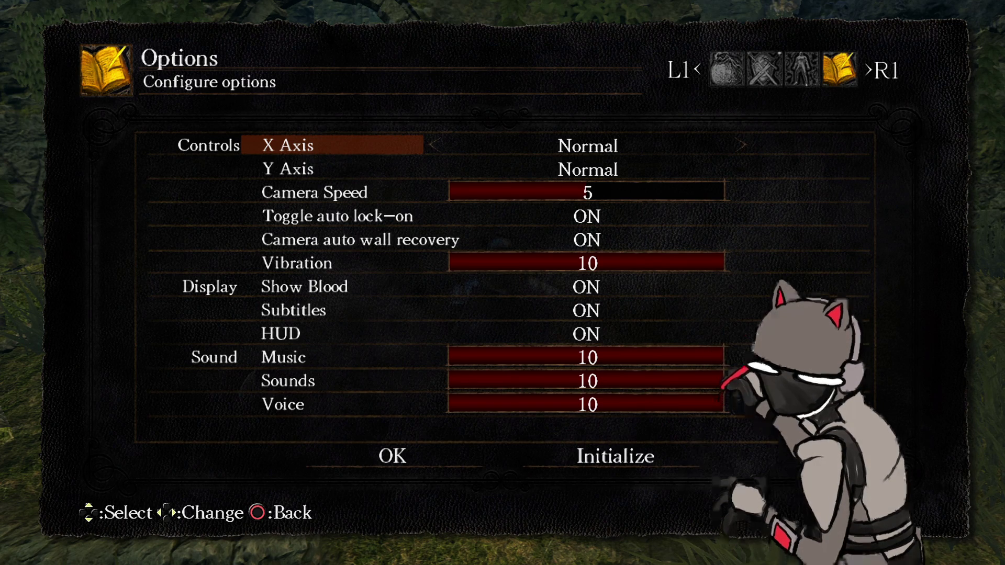
key("Up")
key("Up")
key("Up")
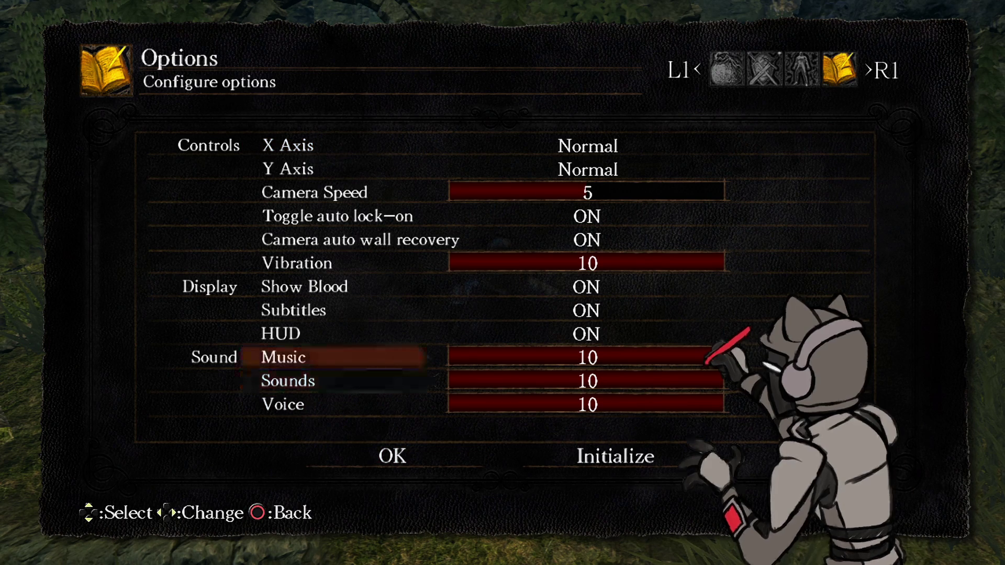
key("Left")
key("Left")
key("Down")
key("Down")
key("Down")
key("Return")
key("Escape")
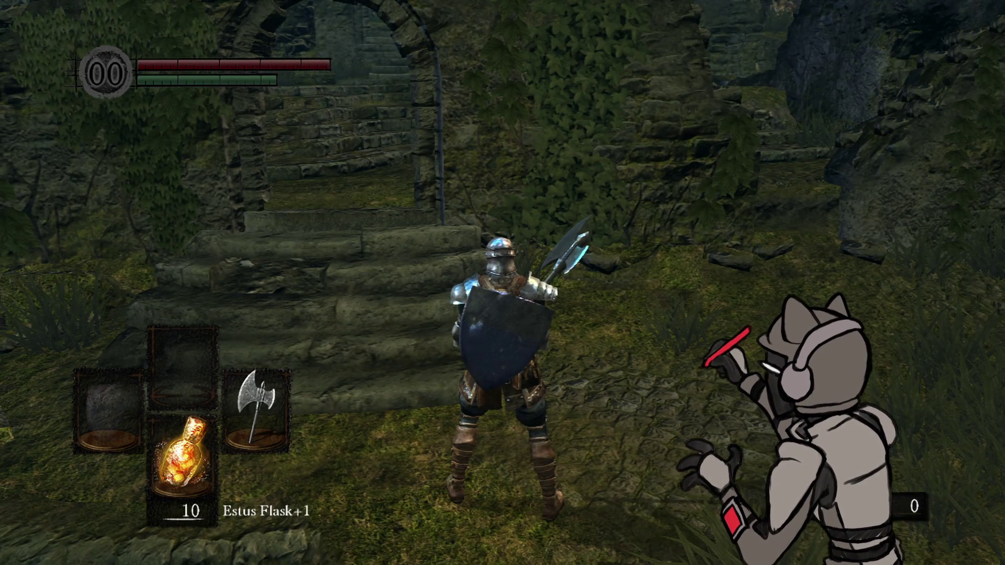
- Run from Firelink up the ruined stairways and through the archways into the upper courtyard
key("w")
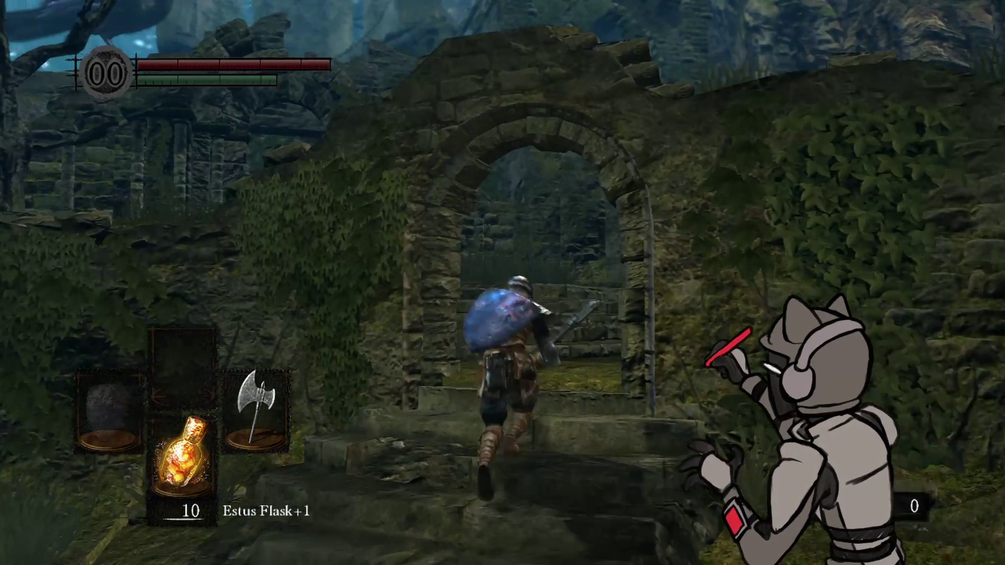
key("w")
key("w")
key("w")
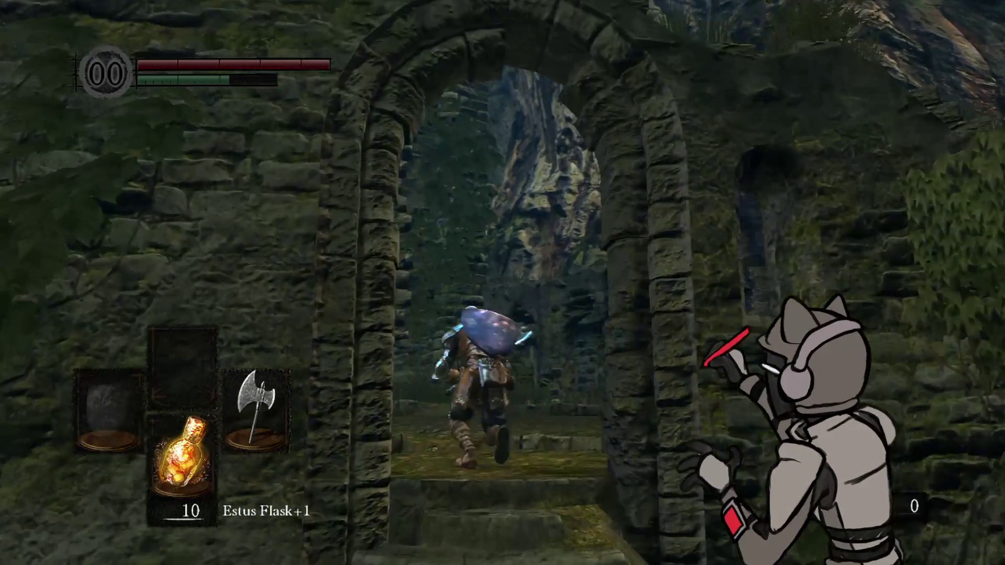
key("w")
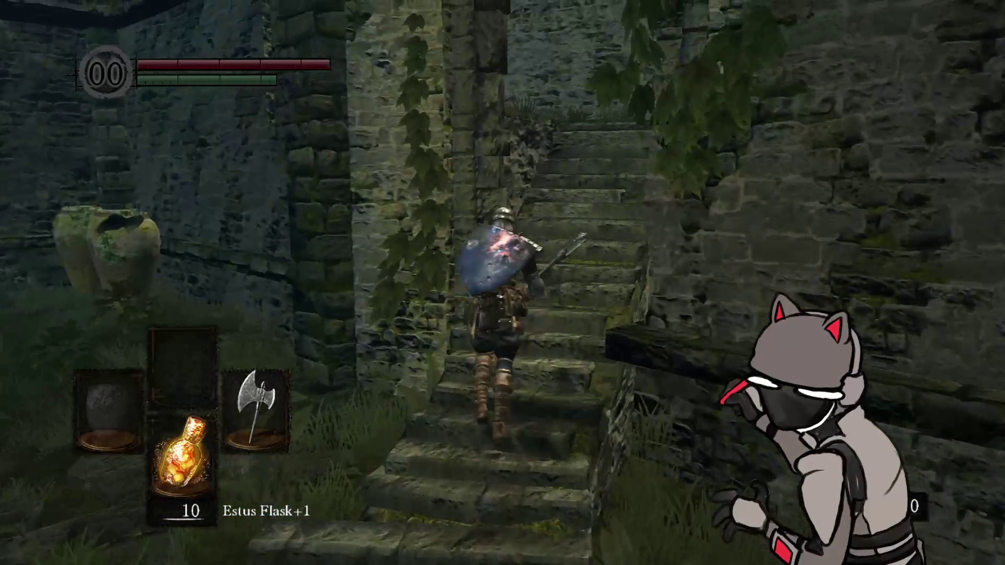
key("w")
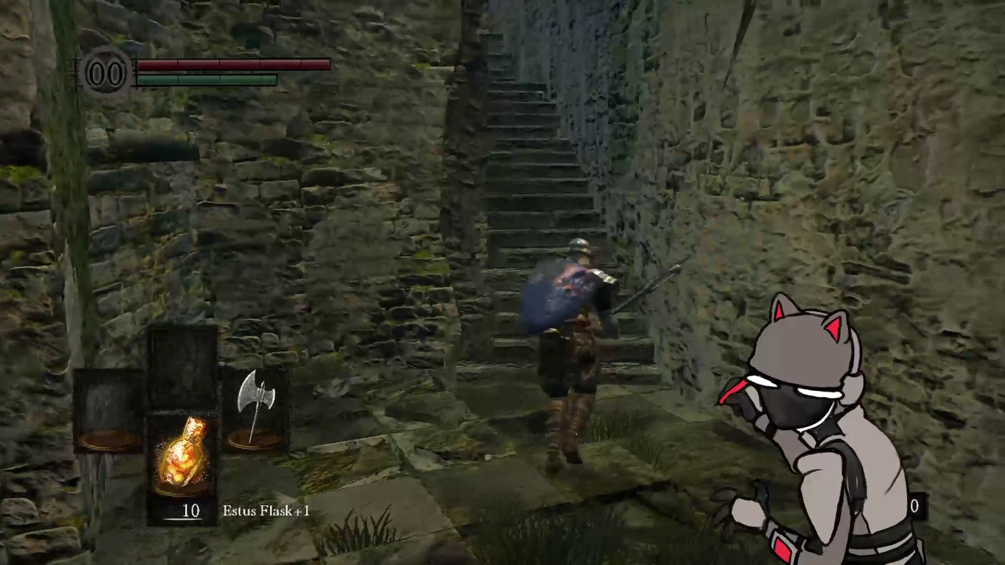
key("w")
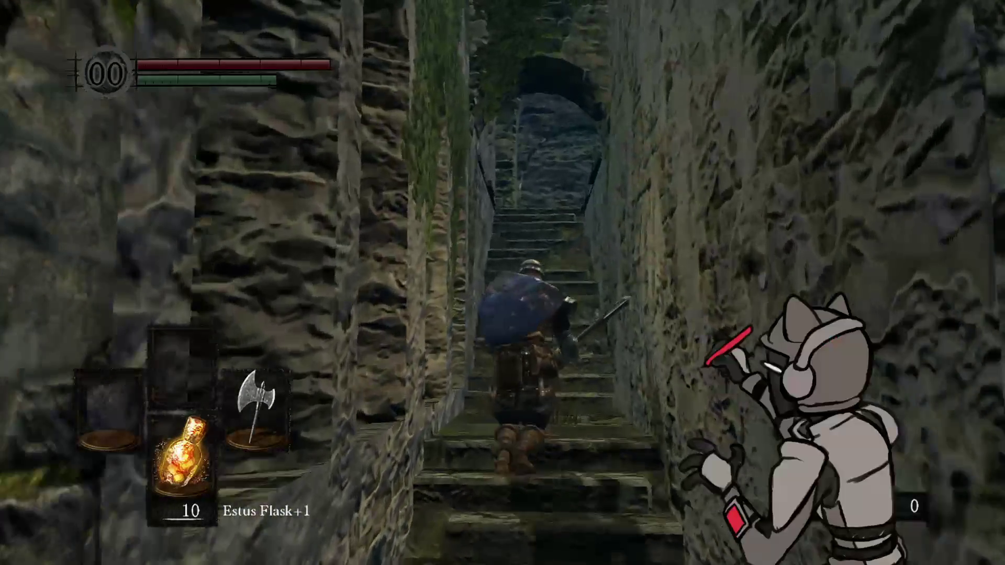
key("w")
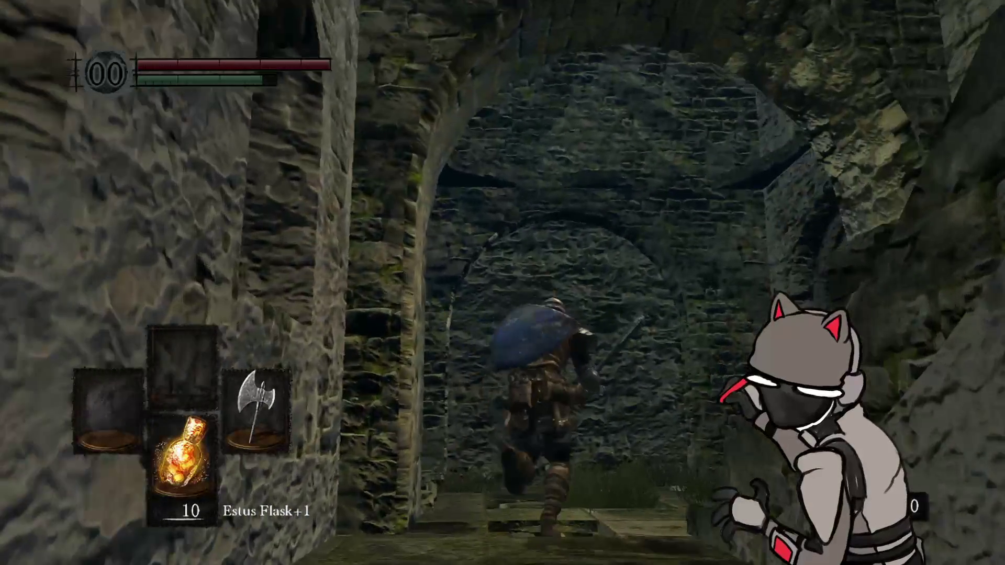
- Reach the dark doorway and ride the chained elevator up
key("w")
key("w")
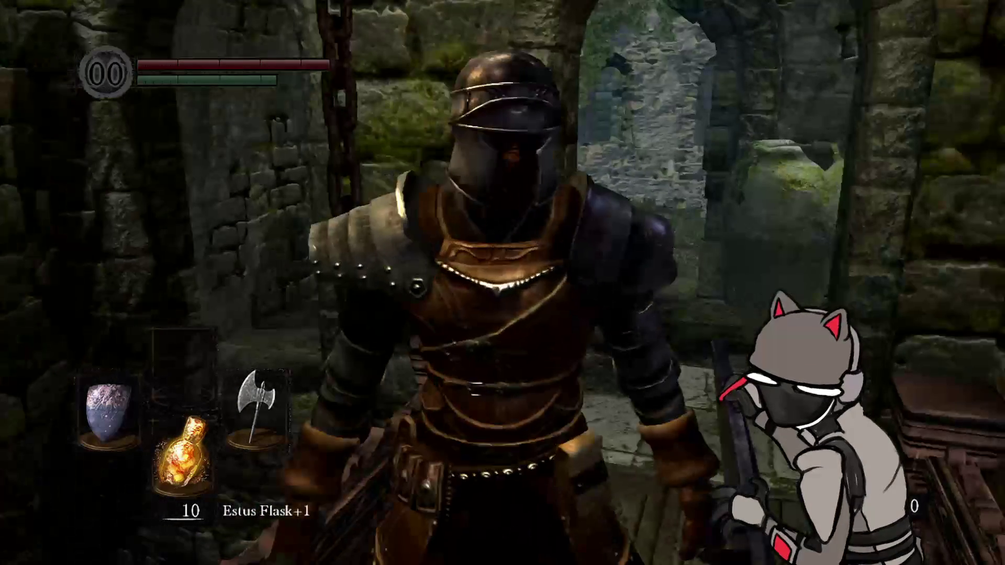
key("w")
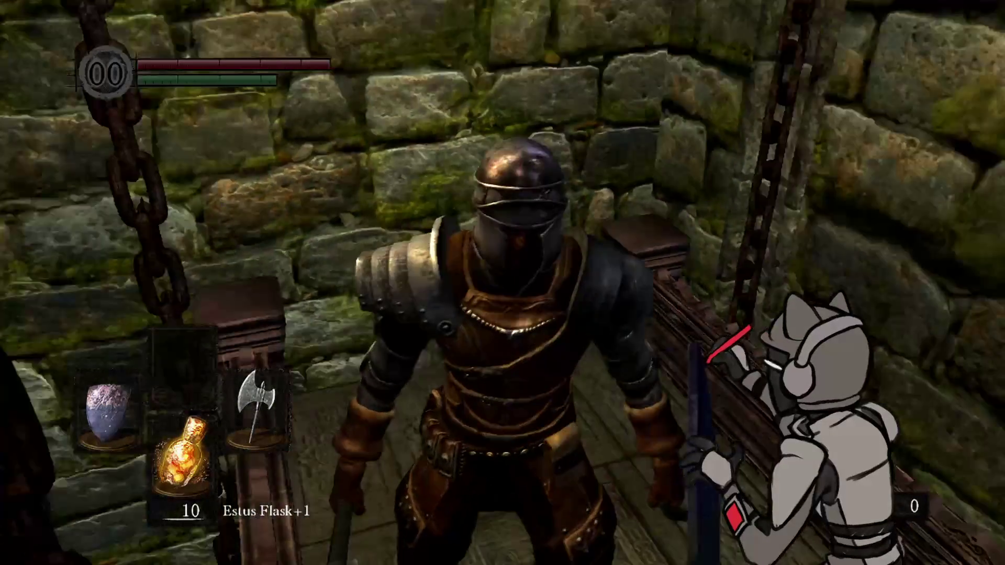
key("w")
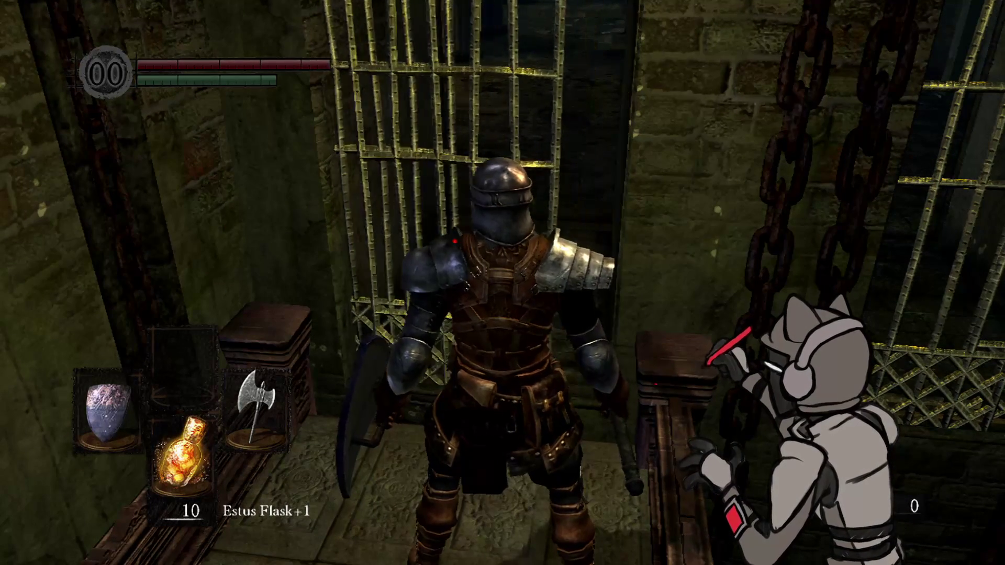
- Run from the elevator corridor into Undead Parish's stair room and climb the lit stone staircase
key("w")
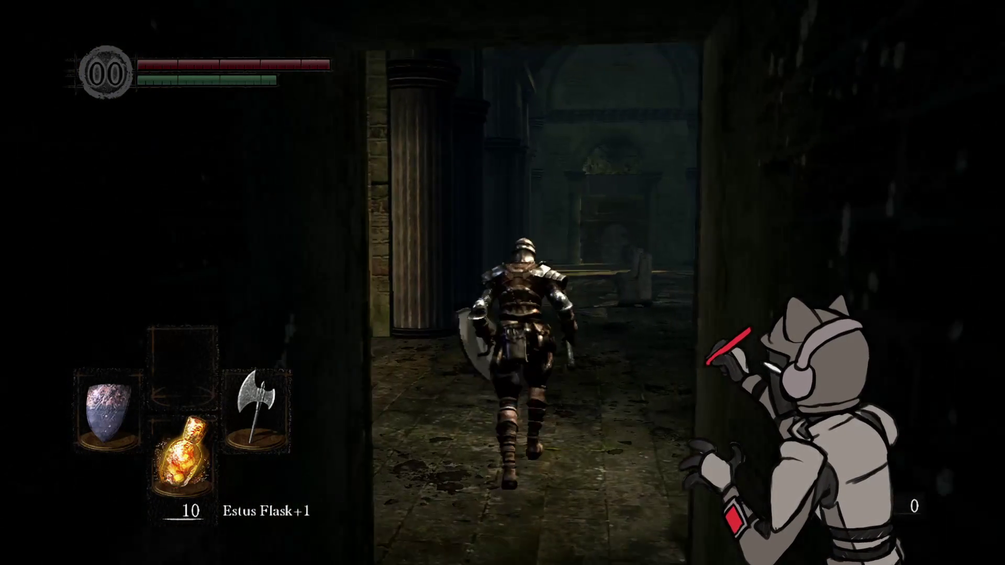
key("w")
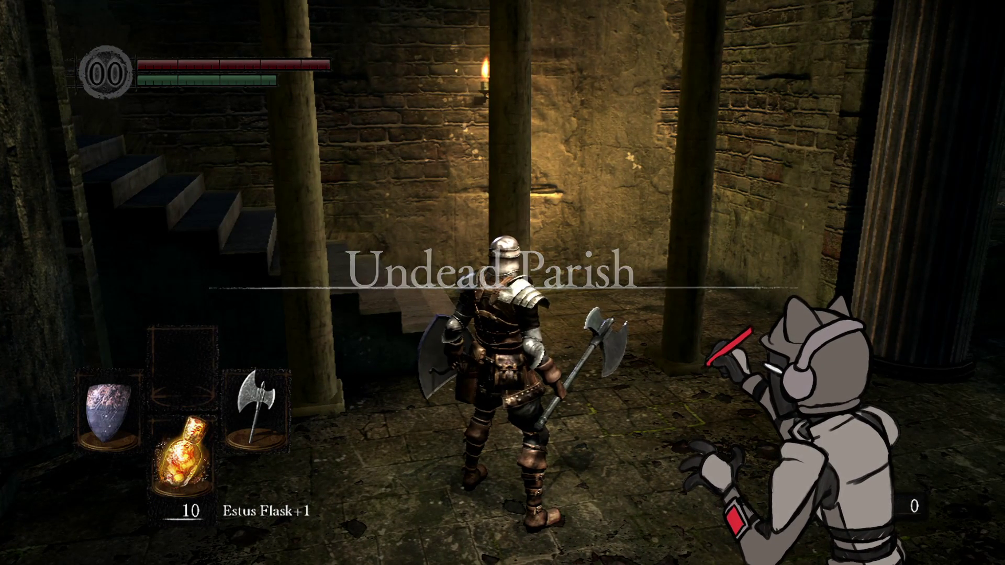
key("a")
key("a")
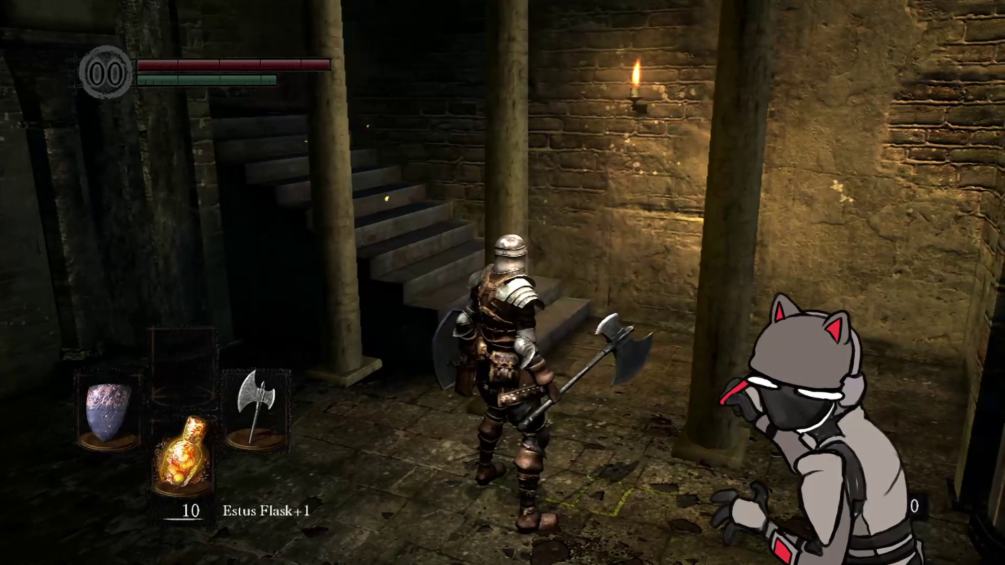
key("d")
key("w")
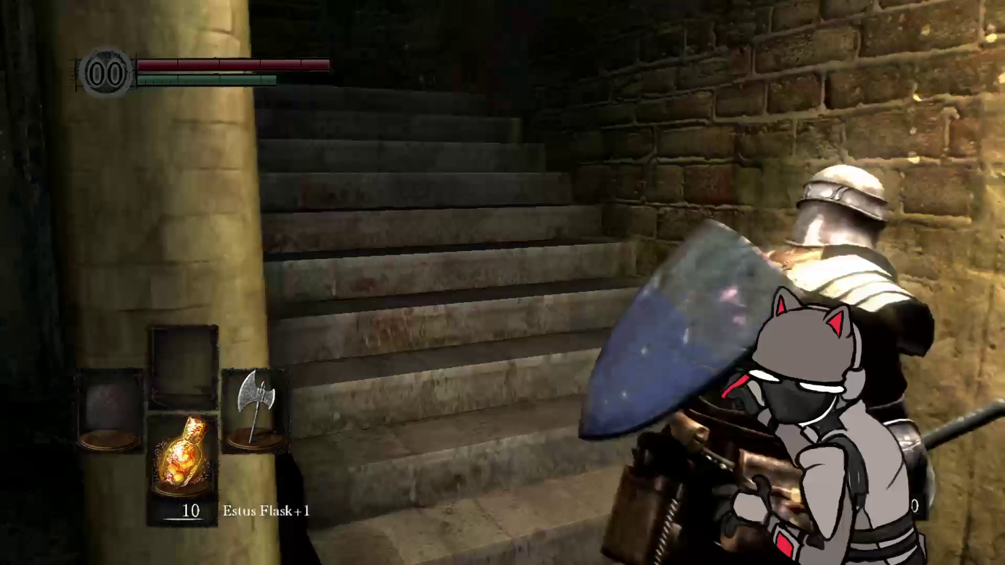
key("w")
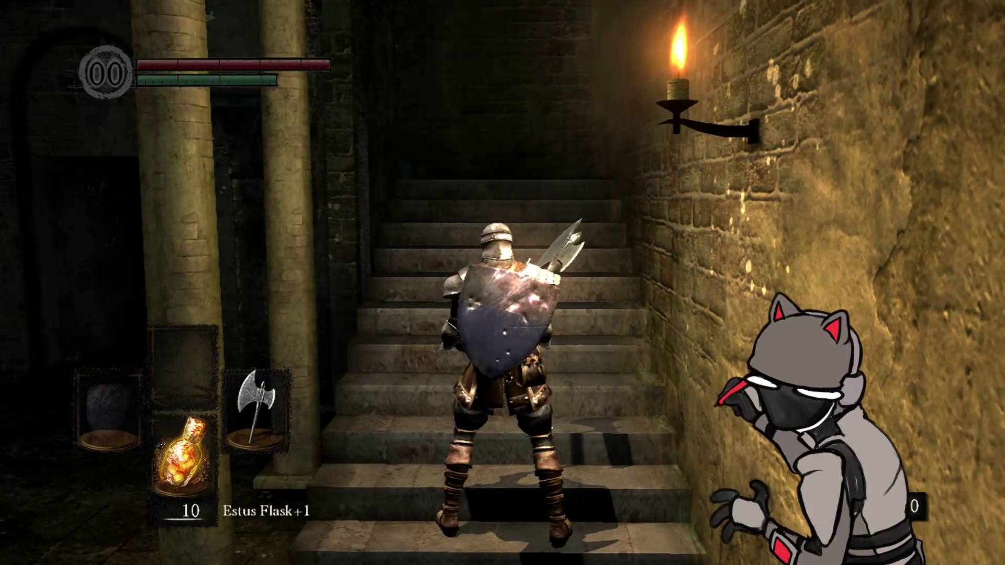